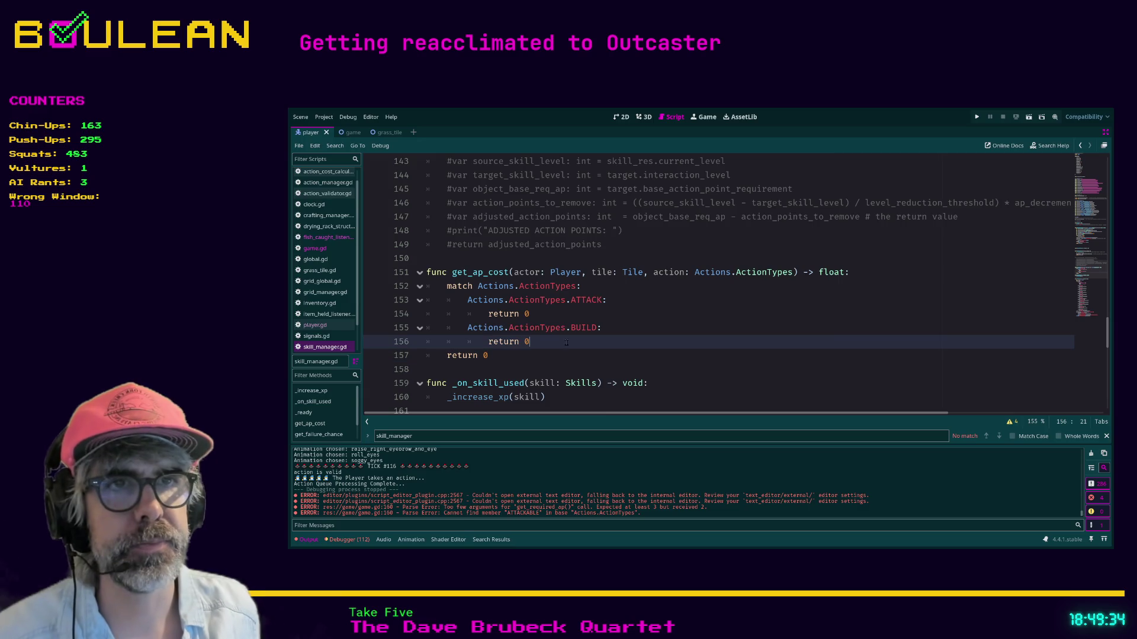
- Add Actions.ActionTypes.DROP_ITEM and INTERACT cases to the match, each with return 0
{"action": "key", "text": "Return"}
{"action": "key", "text": "BackSpace"}
{"action": "type", "text": "A"}
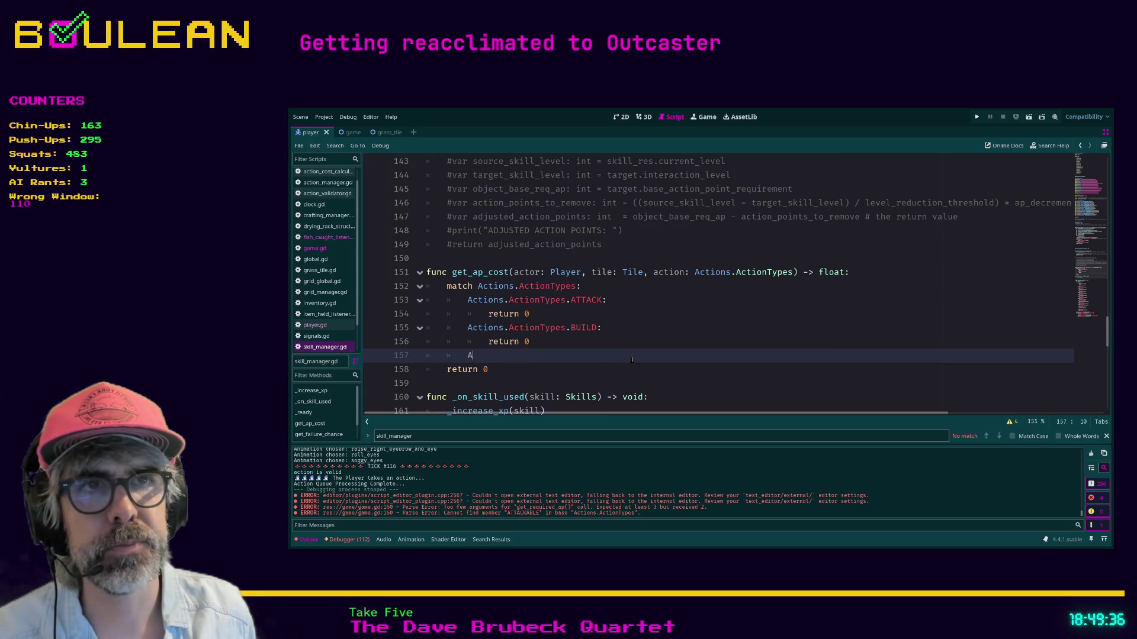
{"action": "type", "text": "ctions."}
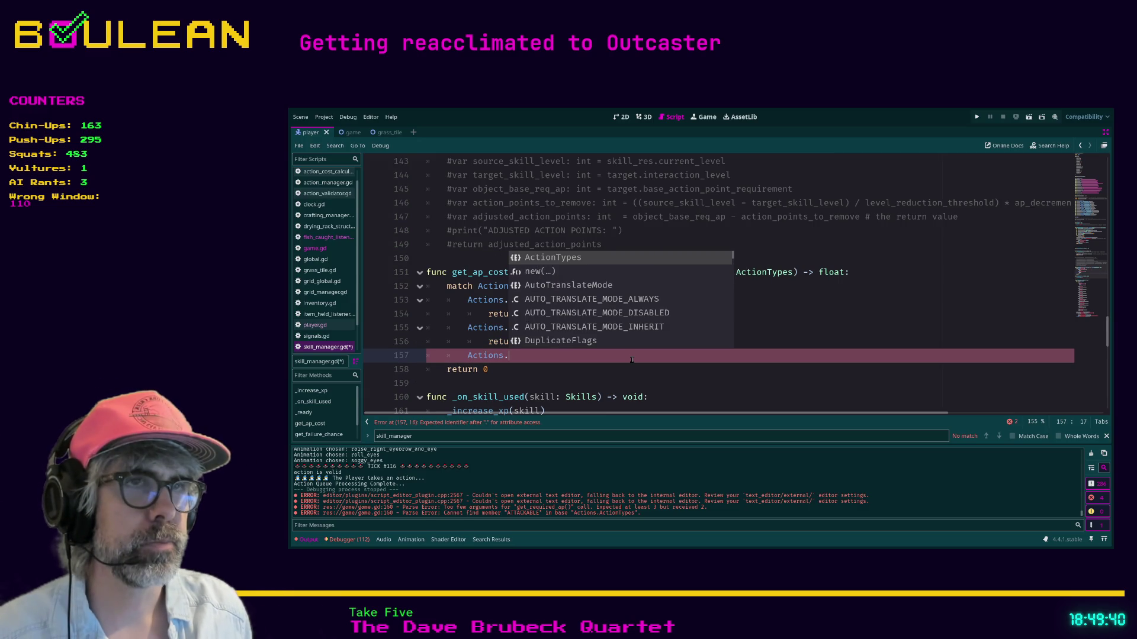
{"action": "key", "text": "Return"}
{"action": "type", "text": ".DROP_ITEM:"}
{"action": "key", "text": "Return"}
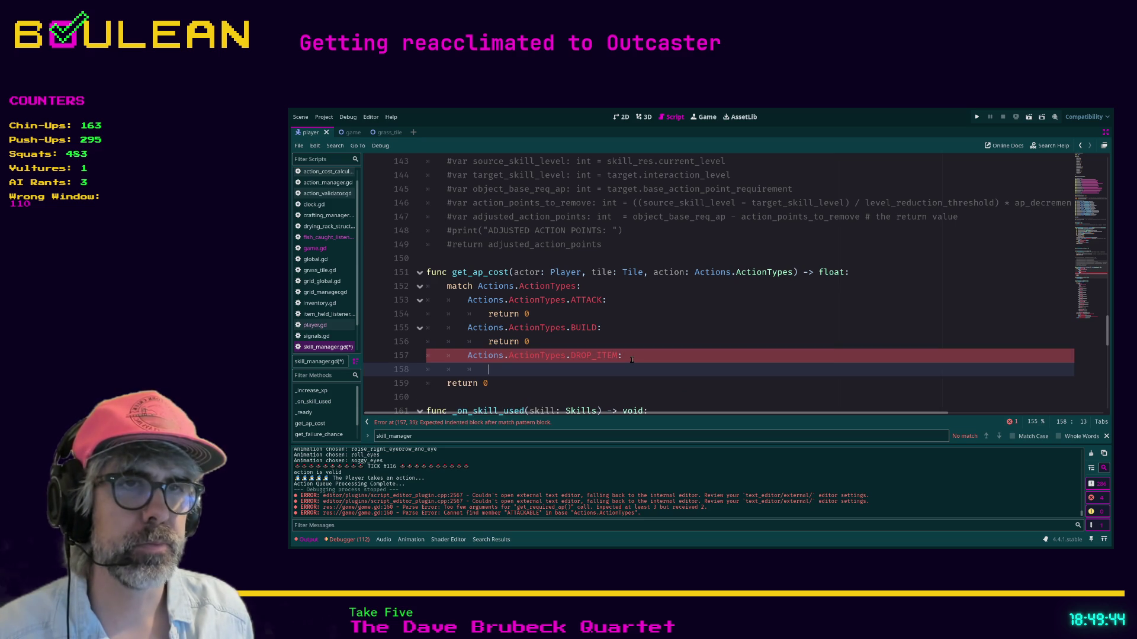
{"action": "type", "text": "return -"}
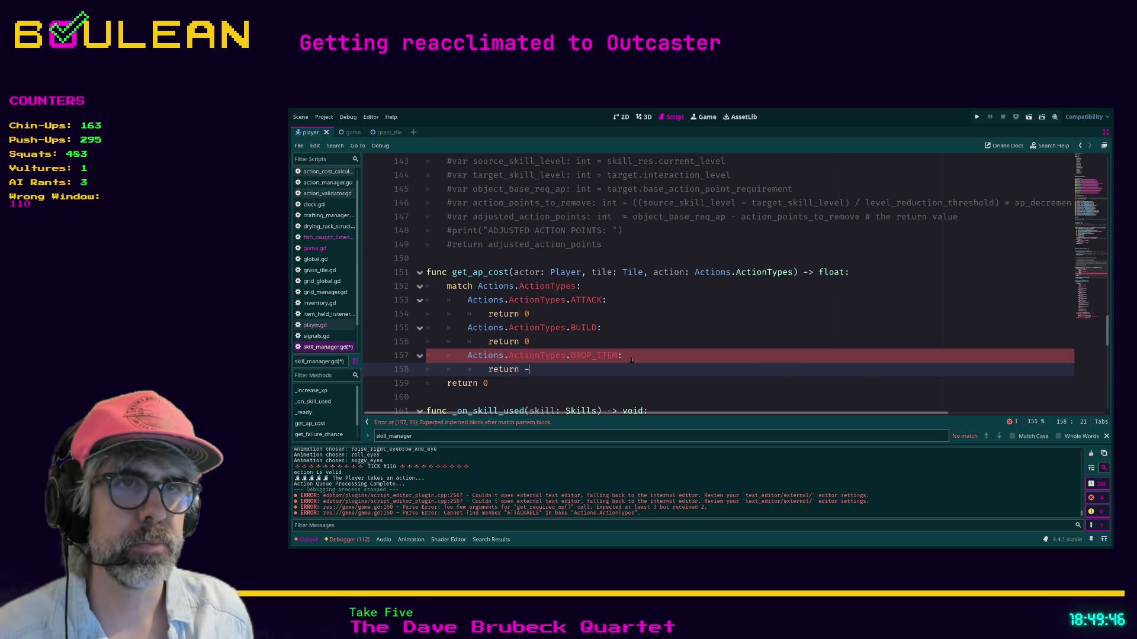
{"action": "key", "text": "BackSpace"}
{"action": "type", "text": "0"}
{"action": "key", "text": "Return"}
{"action": "type", "text": "Actions.ActionTypes."}
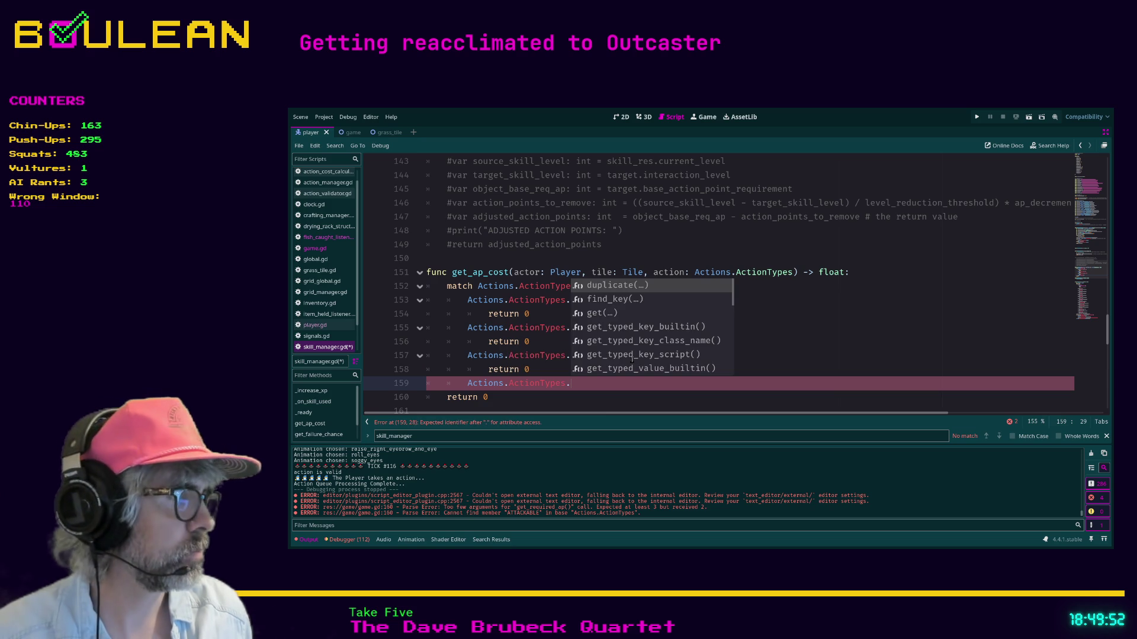
{"action": "type", "text": "INTERACT:"}
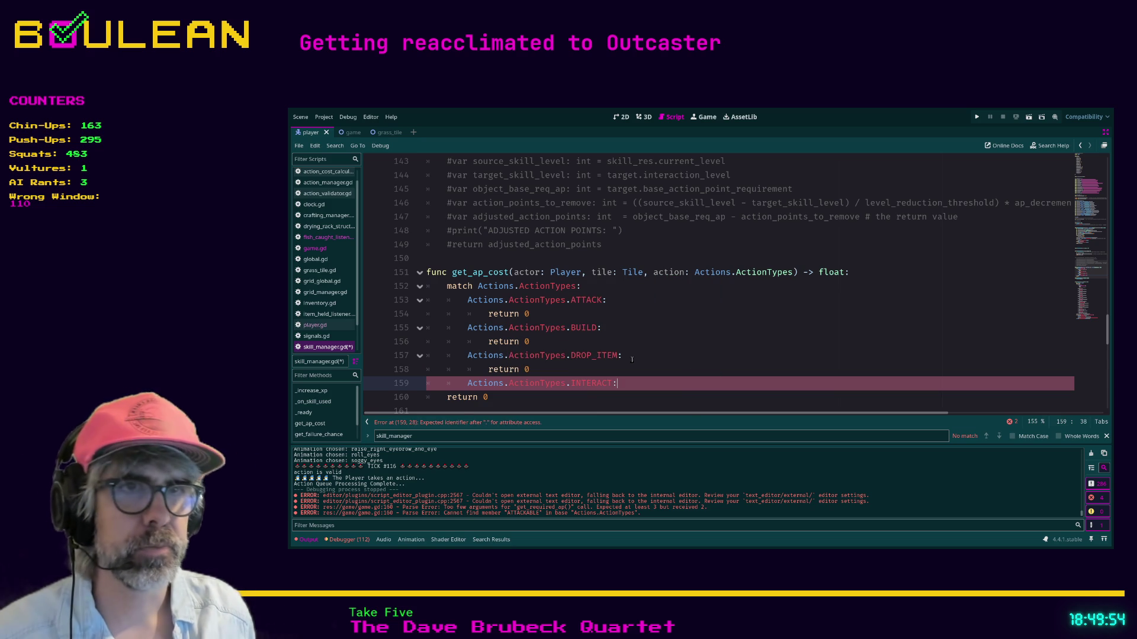
{"action": "key", "text": "Return"}
{"action": "type", "text": "return -"}
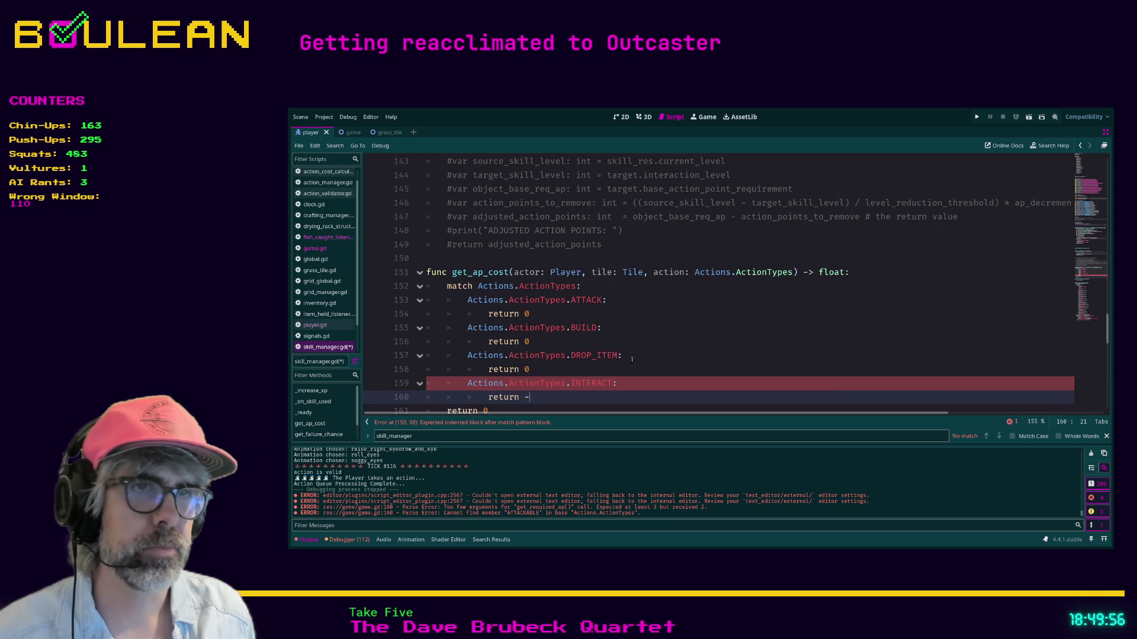
{"action": "key", "text": "BackSpace"}
{"action": "type", "text": "0"}
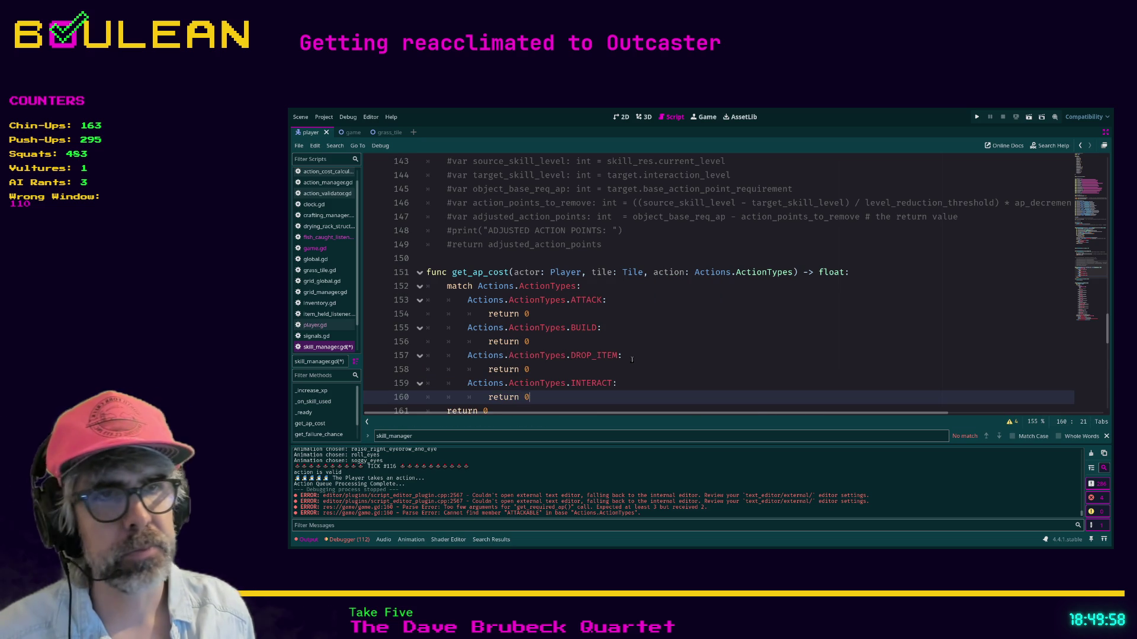
- Add INVESTIGATE and MOVE cases to the match, each returning 0
{"action": "key", "text": "Return"}
{"action": "key", "text": "BackSpace"}
{"action": "type", "text": "Action"}
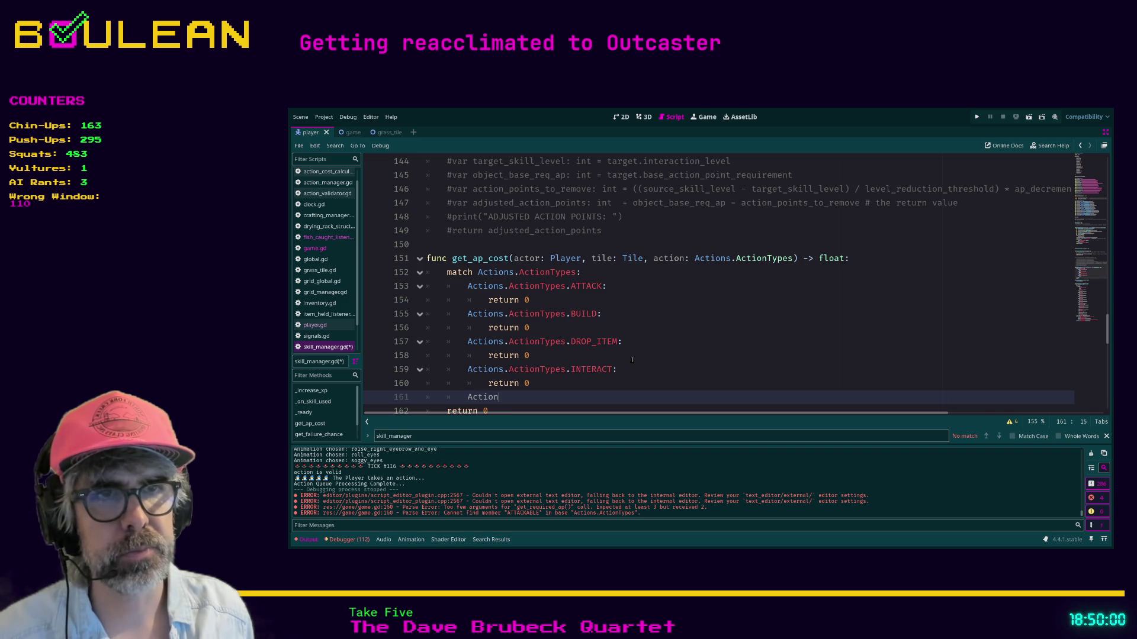
{"action": "type", "text": "s.ActionT"}
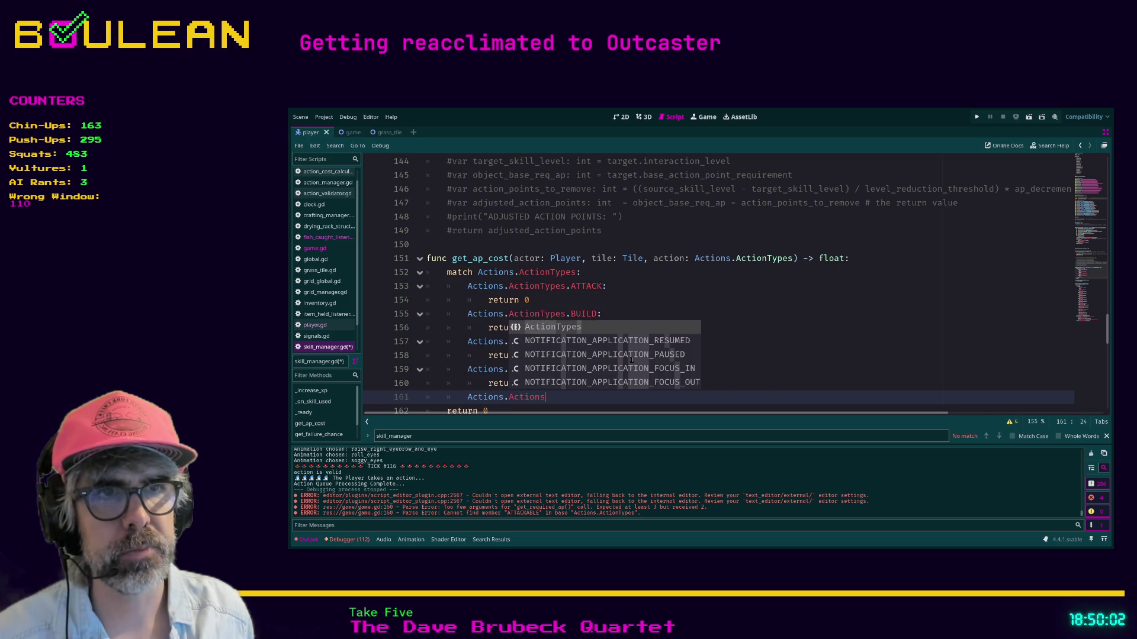
{"action": "key", "text": "Return"}
{"action": "type", "text": "."}
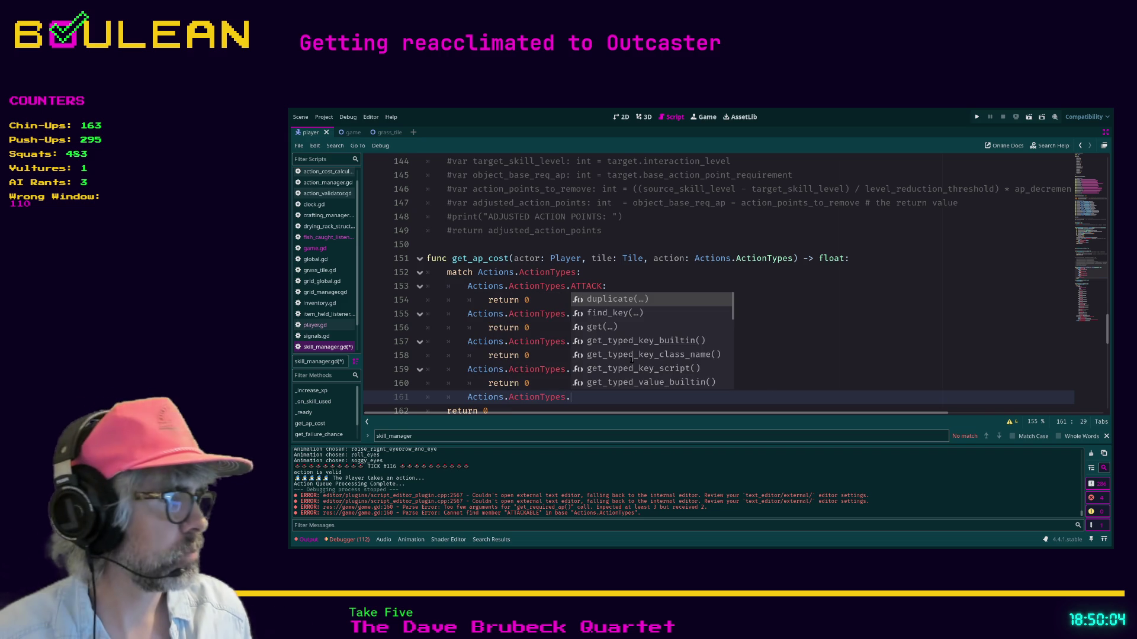
{"action": "type", "text": "IN"}
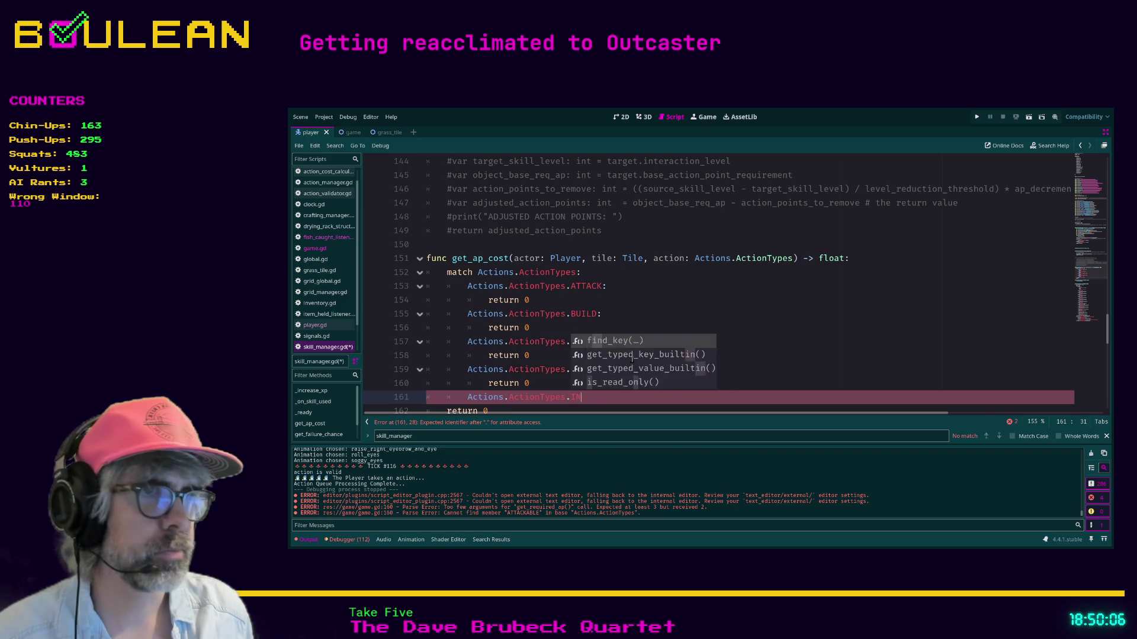
{"action": "type", "text": "VESTIGATE:"}
{"action": "key", "text": "Return"}
{"action": "type", "text": "return 0"}
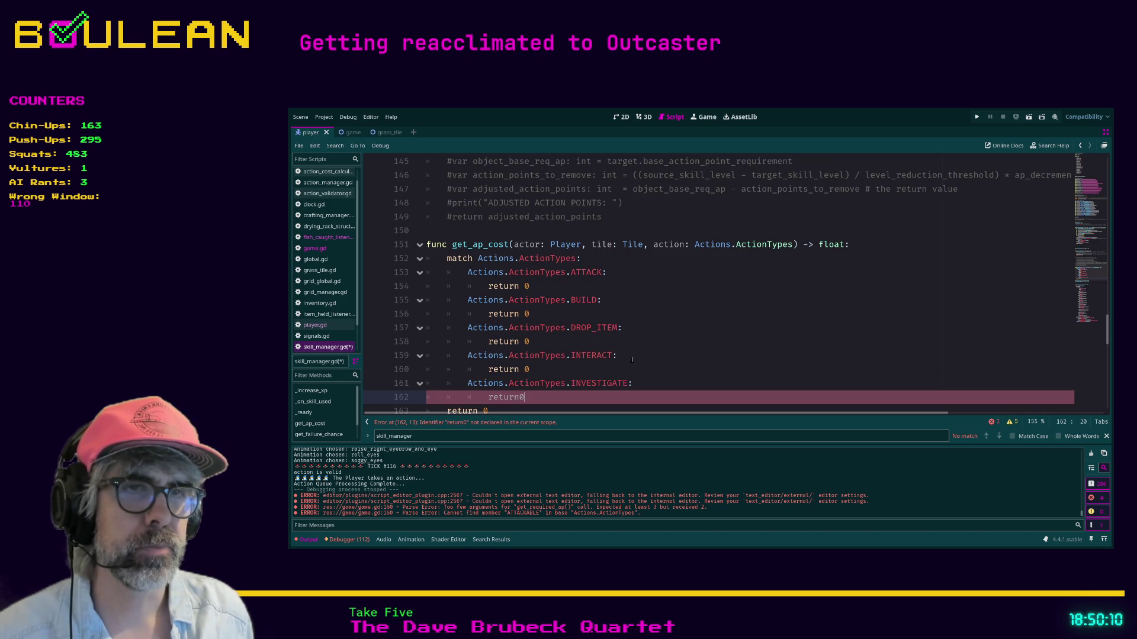
{"action": "key", "text": "Return"}
{"action": "type", "text": "Actions.ActionT"}
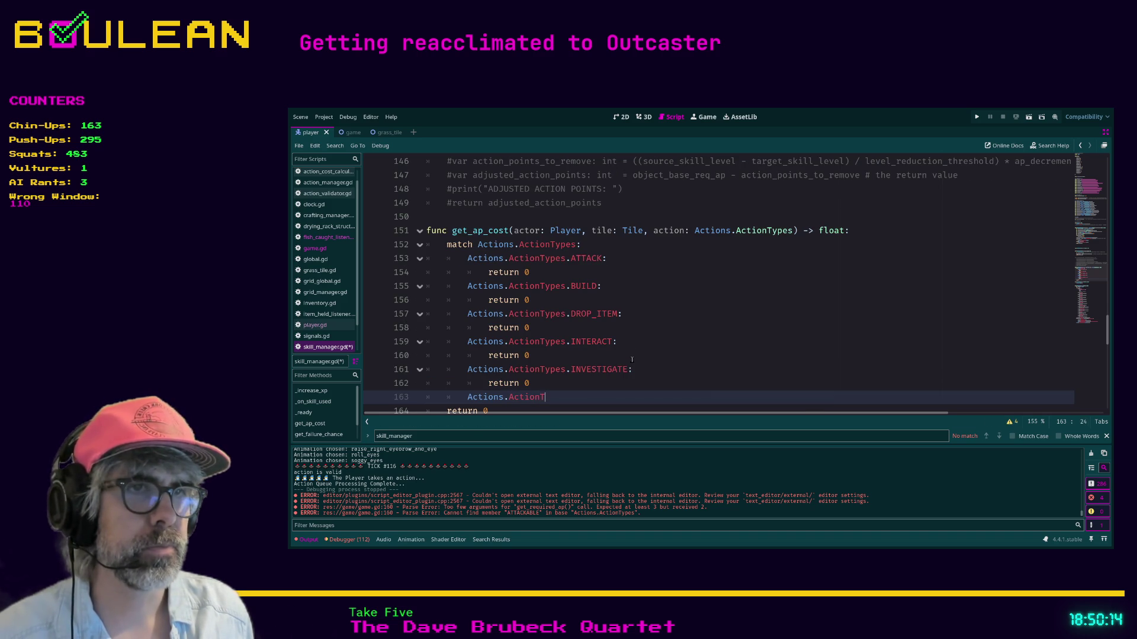
{"action": "type", "text": "ypes.MOVE:"}
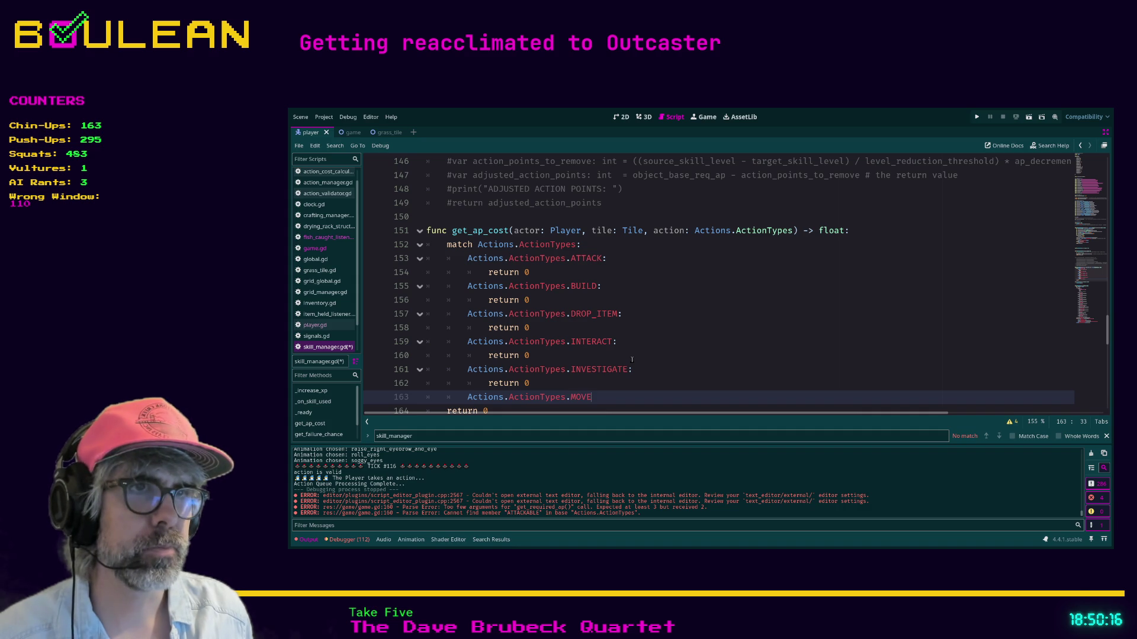
{"action": "key", "text": "Return"}
{"action": "type", "text": "retur"}
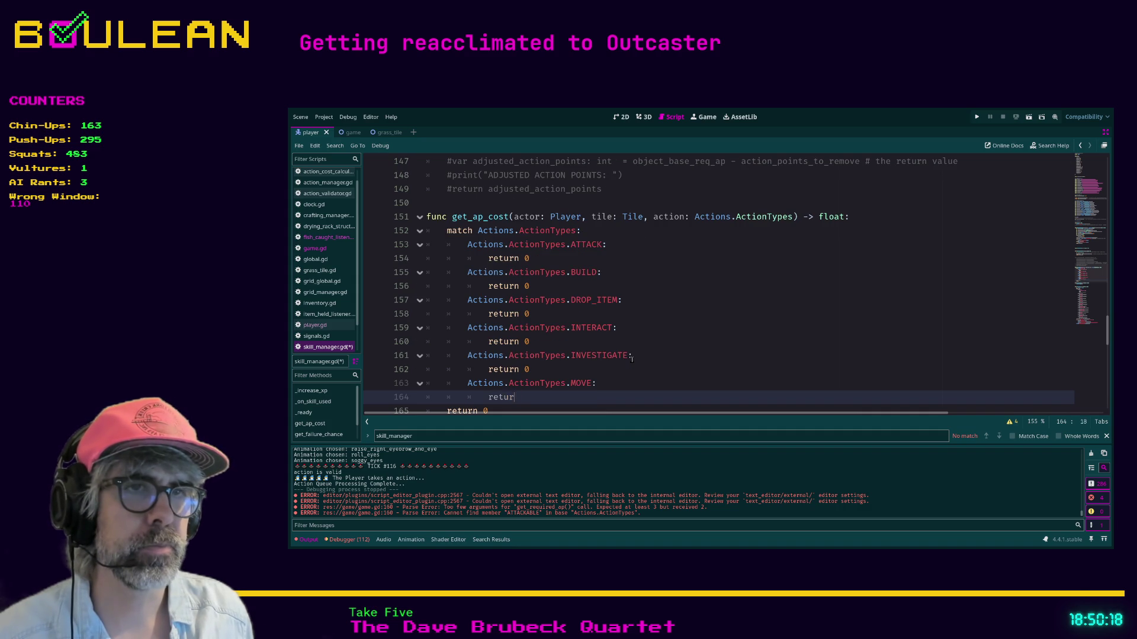
{"action": "type", "text": "n 0"}
- Add USE_WITH and WAIT cases to the match, each returning 0
{"action": "key", "text": "Return"}
{"action": "key", "text": "BackSpace"}
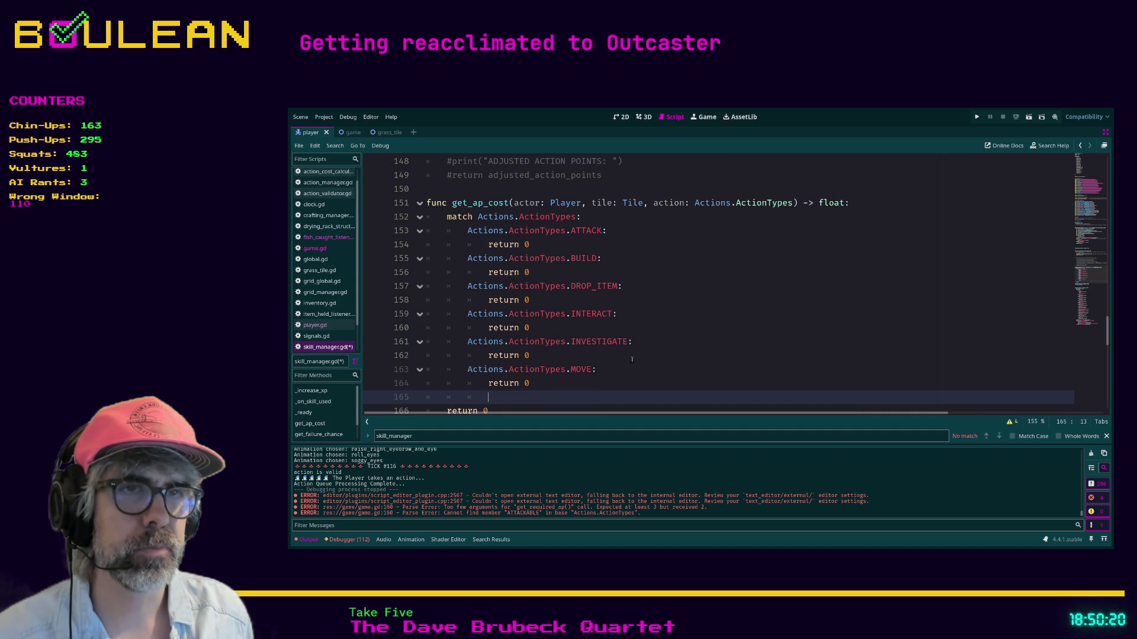
{"action": "type", "text": "Actions.A"}
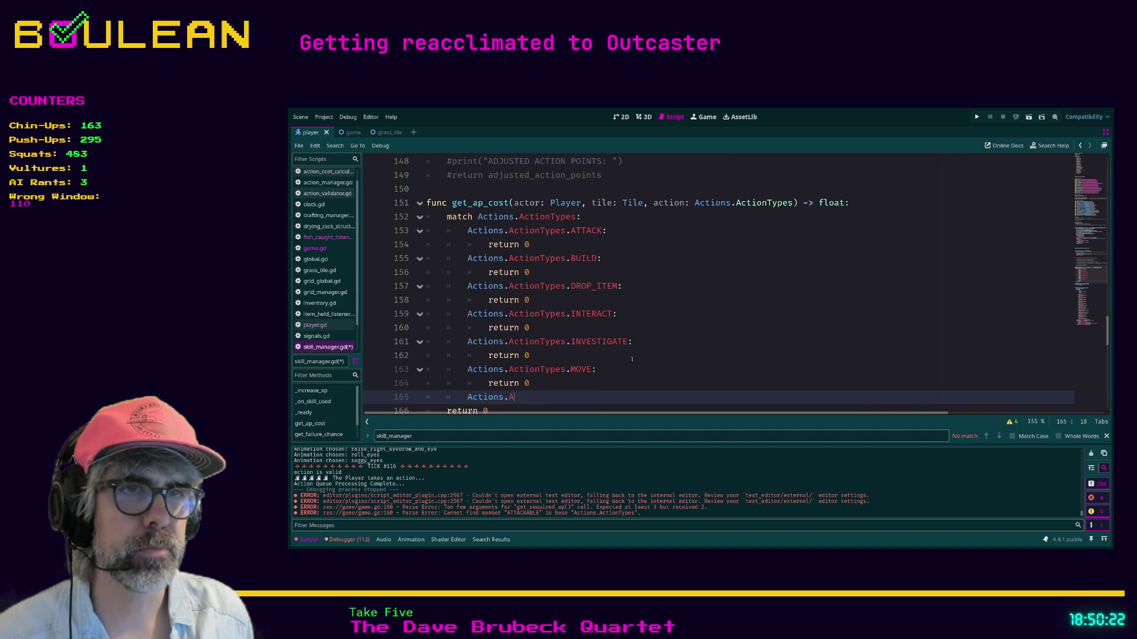
{"action": "type", "text": "ctionTypes."}
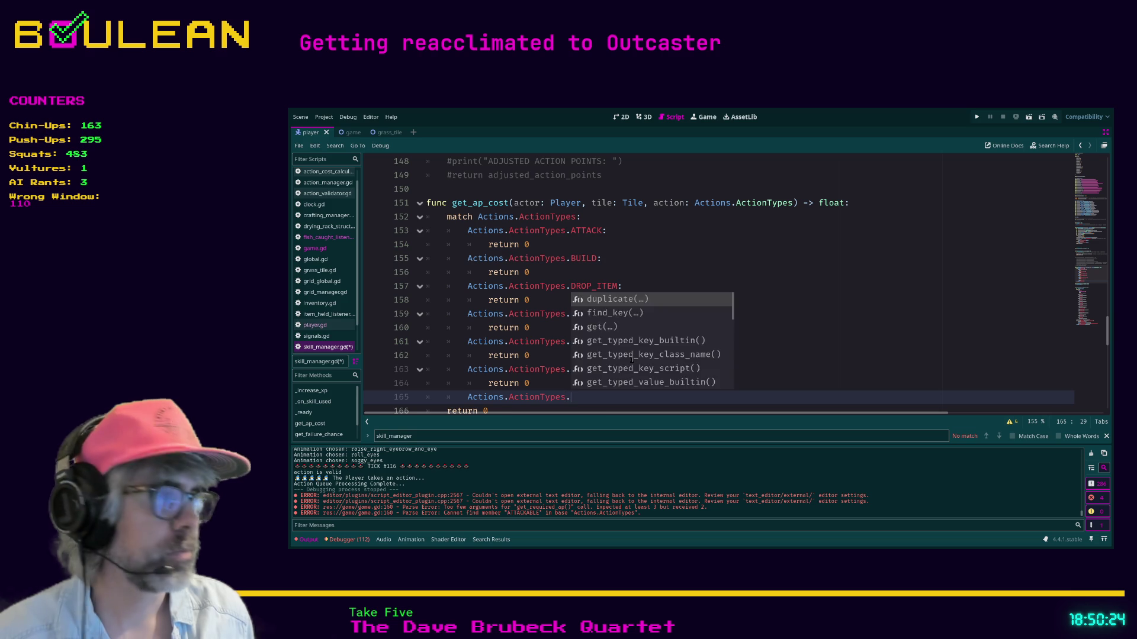
{"action": "type", "text": "USE_WITH:"}
{"action": "key", "text": "Return"}
{"action": "type", "text": "return 0"}
{"action": "key", "text": "Return"}
{"action": "key", "text": "BackSpace"}
{"action": "type", "text": "Actions.Ac"}
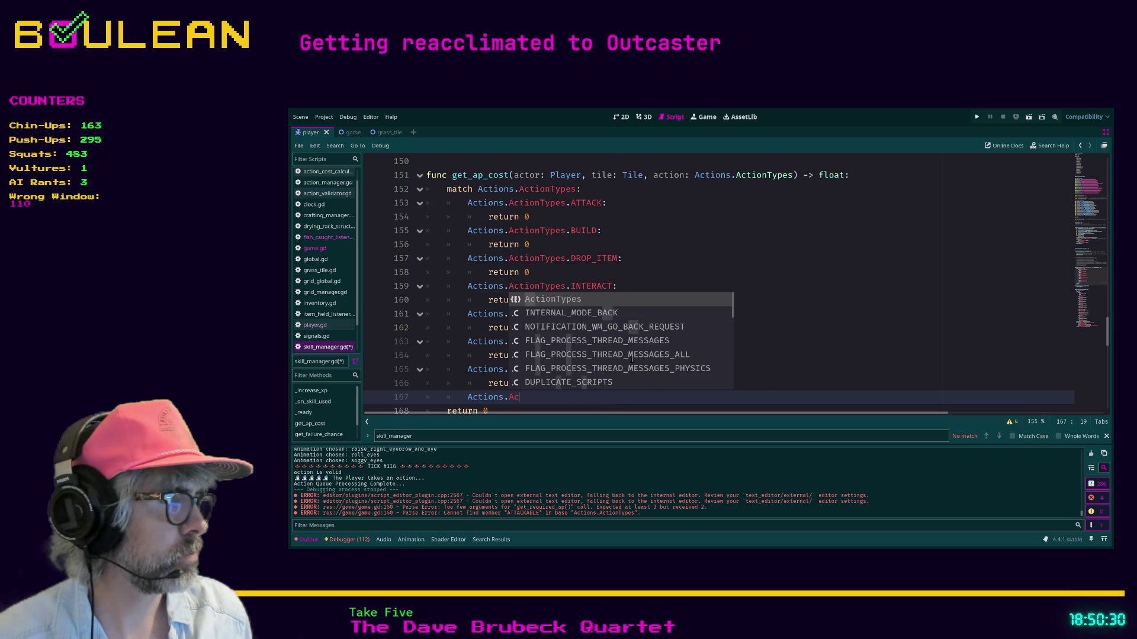
{"action": "type", "text": "tionTypes.W"}
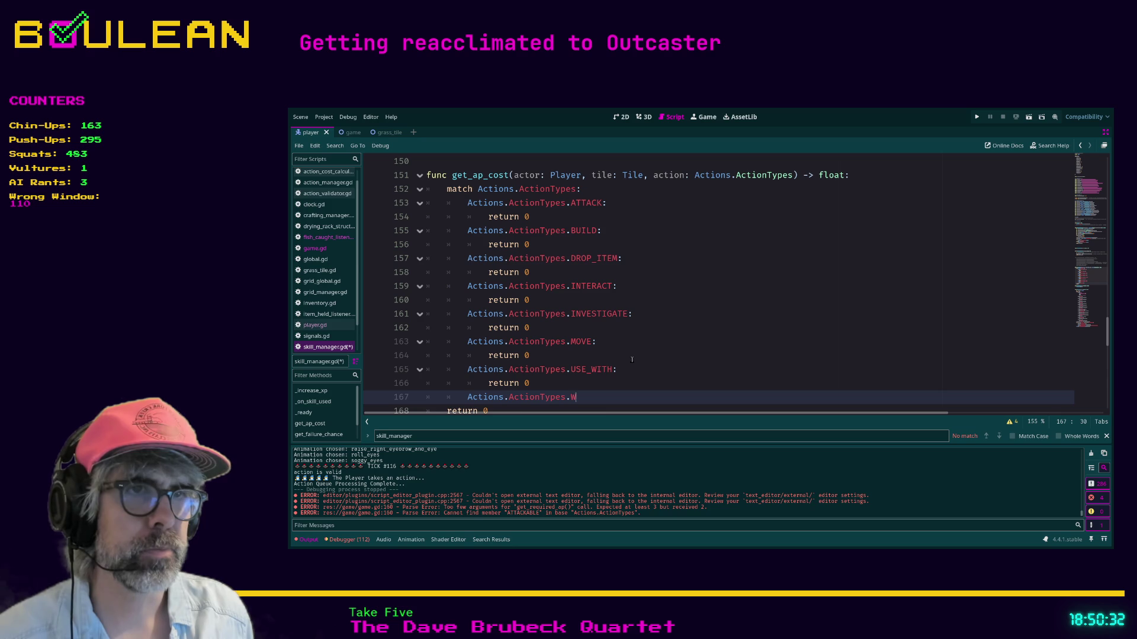
{"action": "type", "text": "AIT:"}
{"action": "key", "text": "Return"}
{"action": "type", "text": "return0"}
{"action": "key", "text": "BackSpace"}
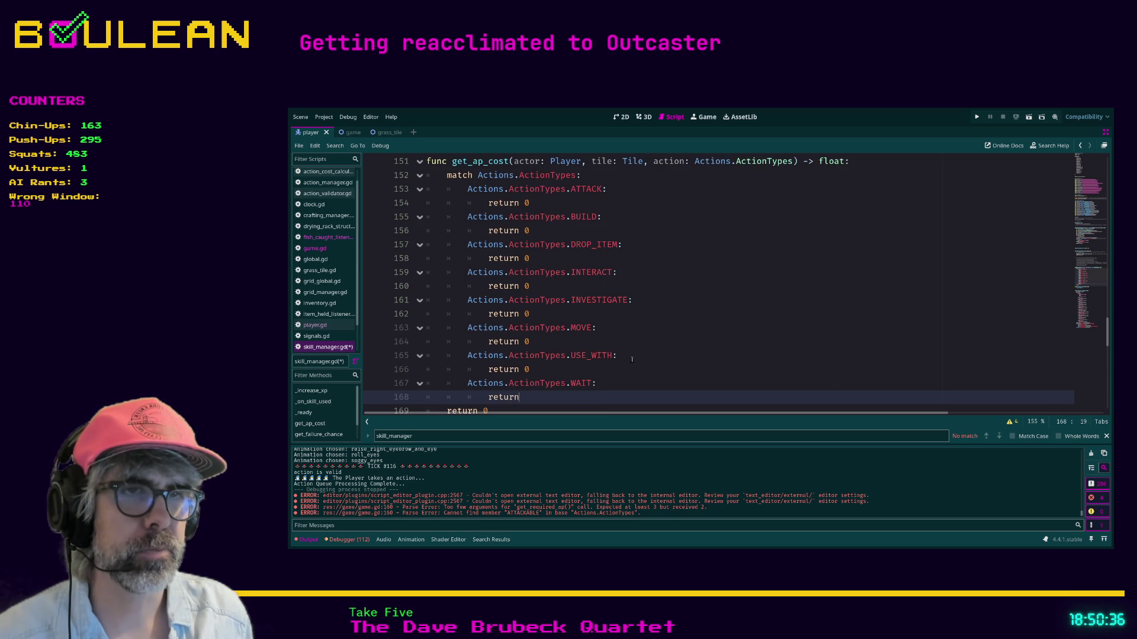
{"action": "type", "text": " 0"}
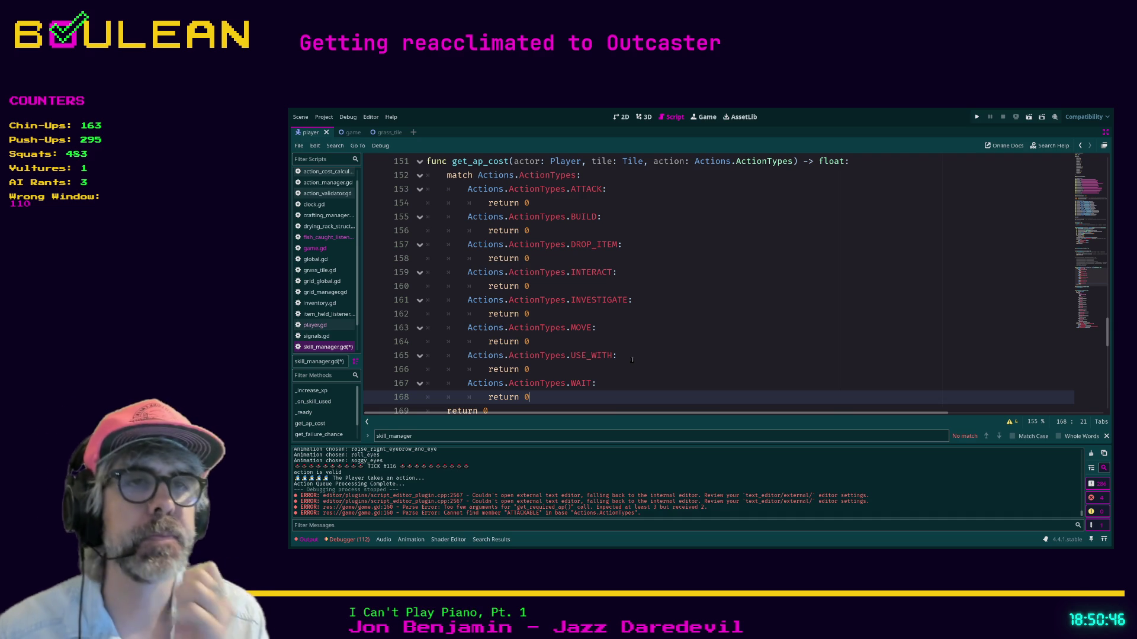
{"action": "scroll", "coordinate": [625, 358], "scroll_direction": "up", "scroll_amount": 2}
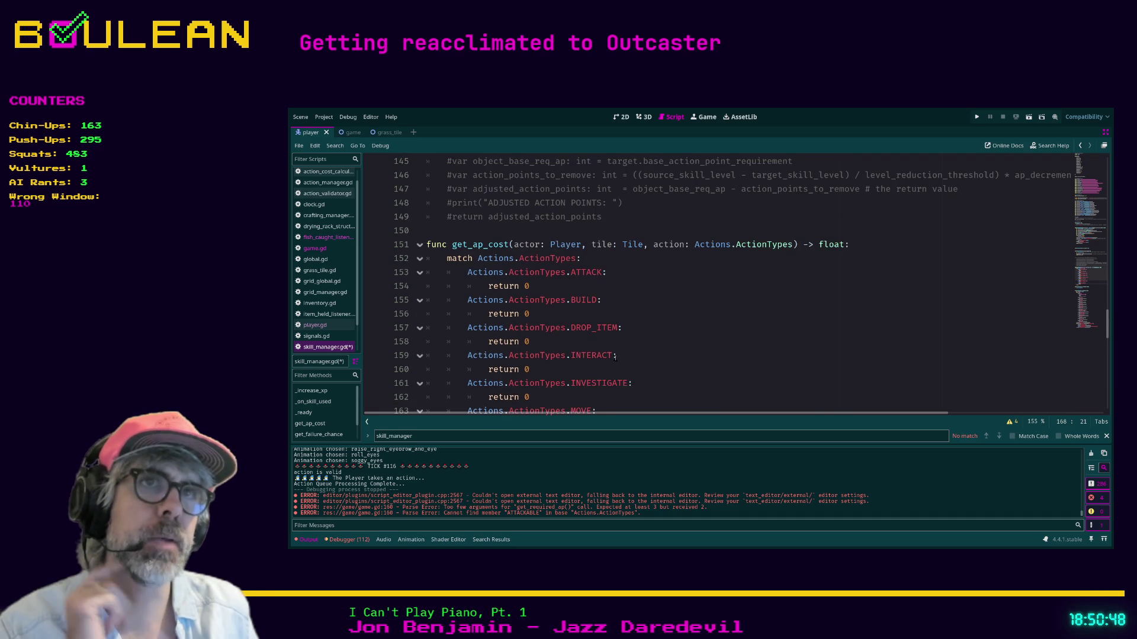
- Insert 'var ap_cost: float' on a new line directly above the match statement
{"action": "left_click", "coordinate": [447, 259]}
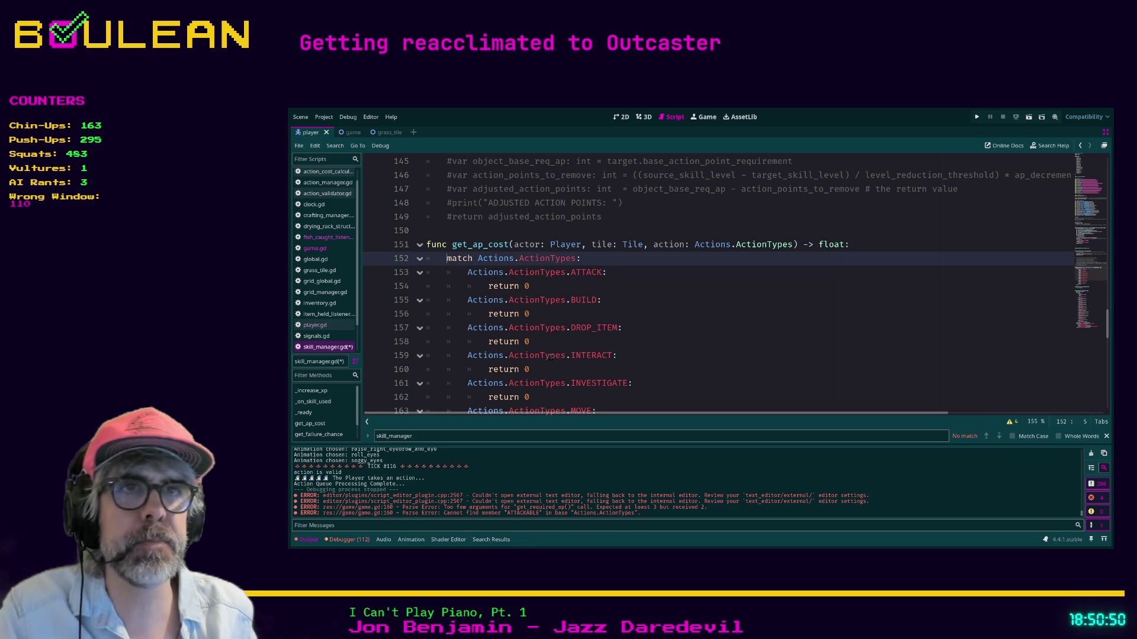
{"action": "key", "text": "Return"}
{"action": "key", "text": "Up"}
{"action": "type", "text": "var a"}
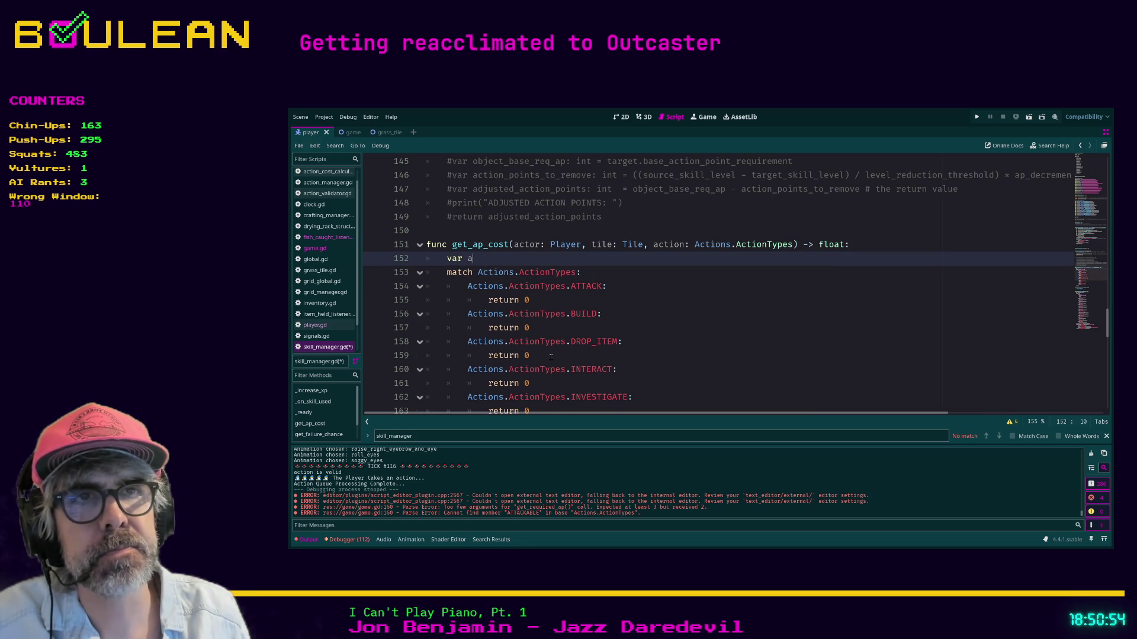
{"action": "type", "text": "p_"}
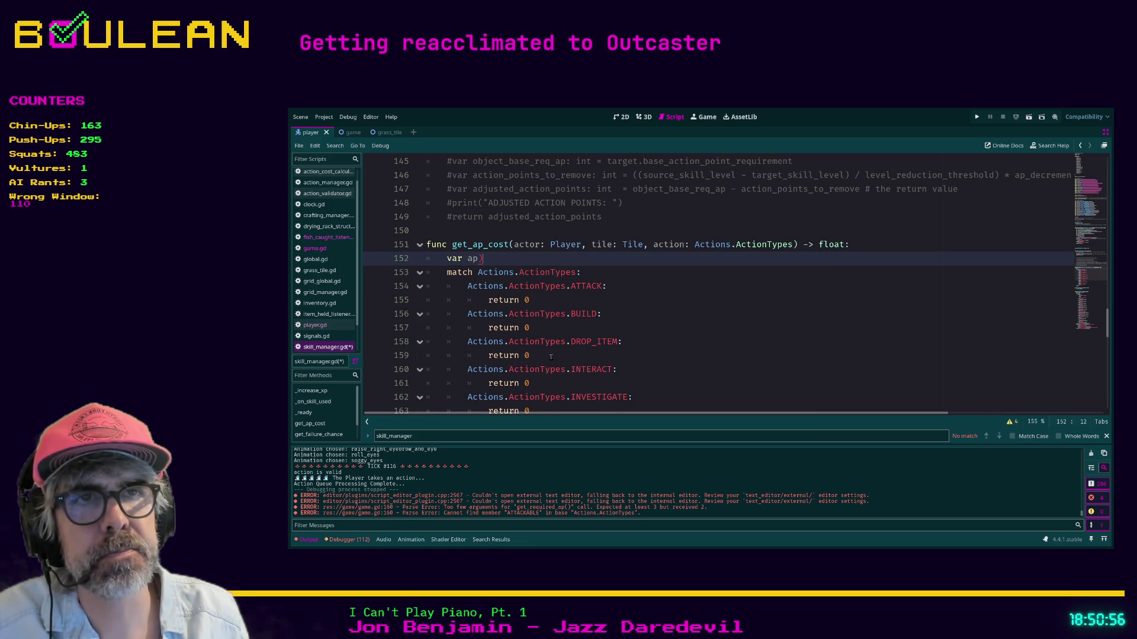
{"action": "type", "text": "c"}
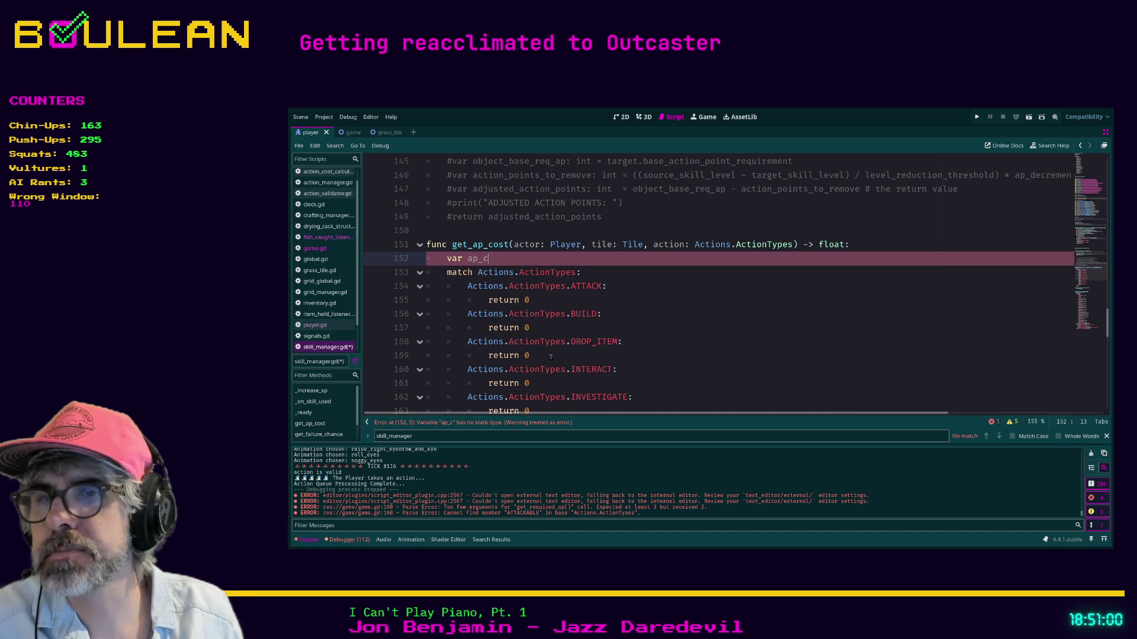
{"action": "type", "text": "ost"}
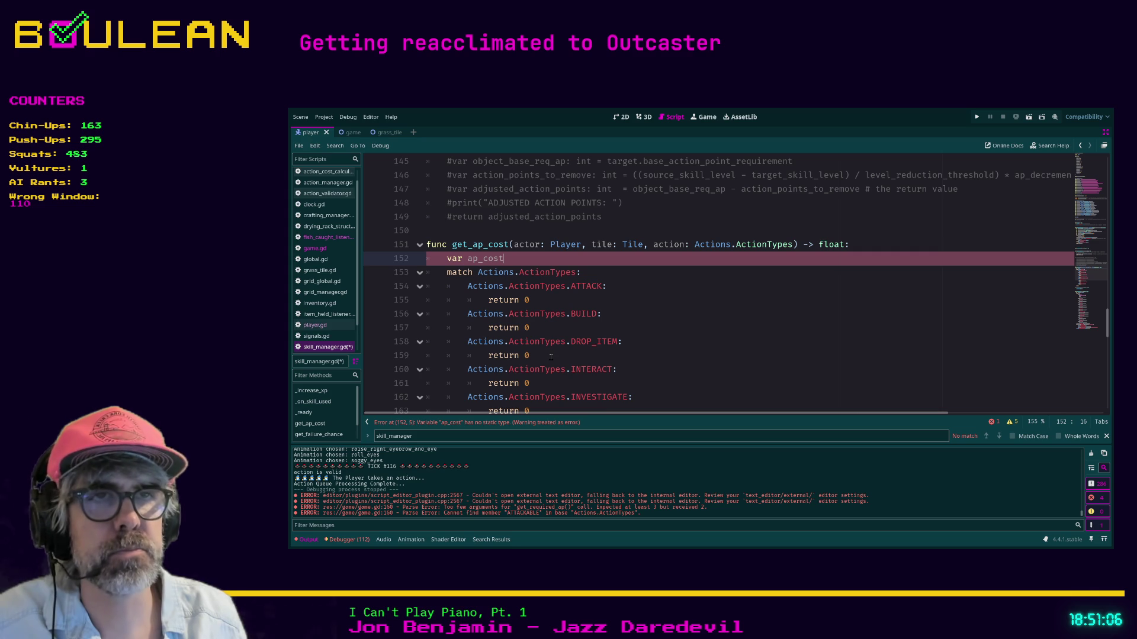
{"action": "type", "text": ": float"}
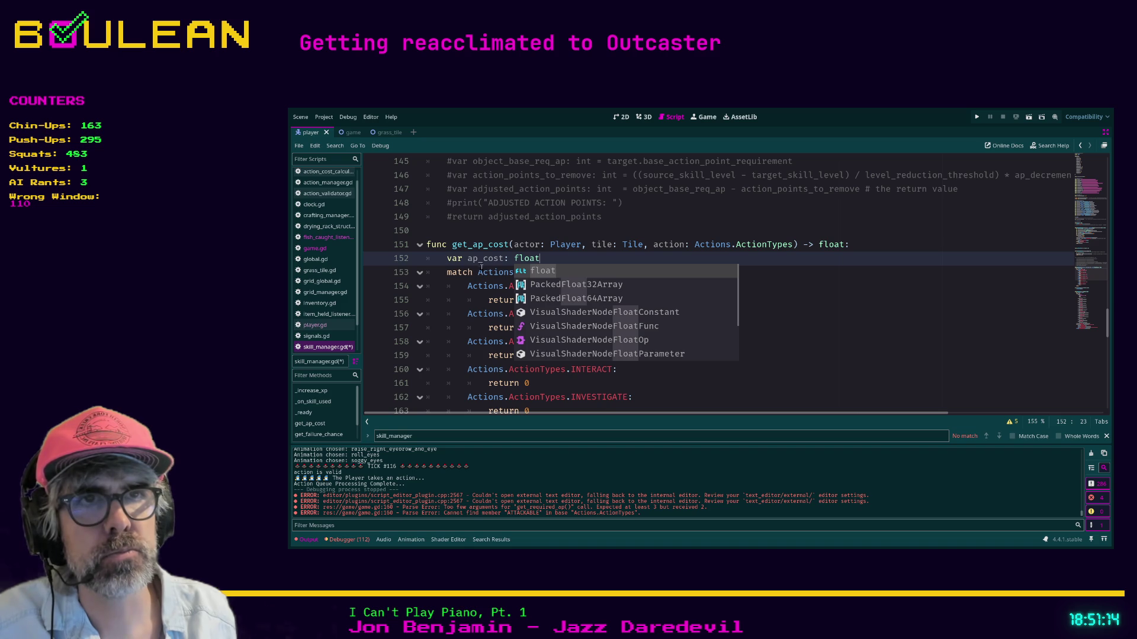
{"action": "key", "text": "Escape"}
{"action": "double_click", "coordinate": [485, 258]}
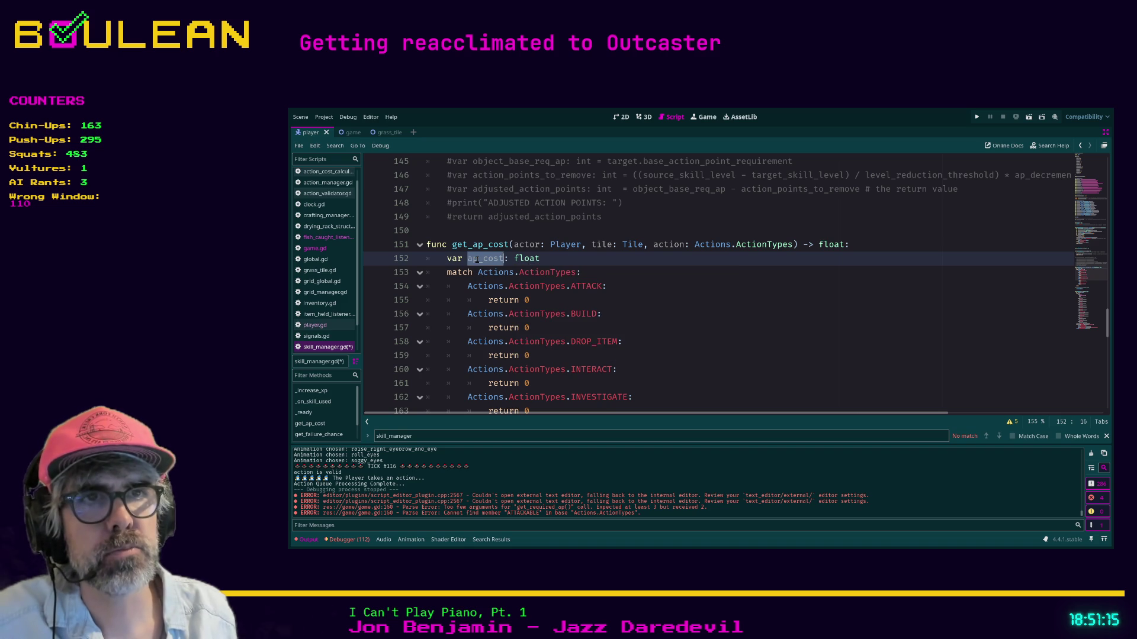
- Replace the ATTACK branch's return 0 with ap_cost
{"action": "left_click", "coordinate": [488, 300]}
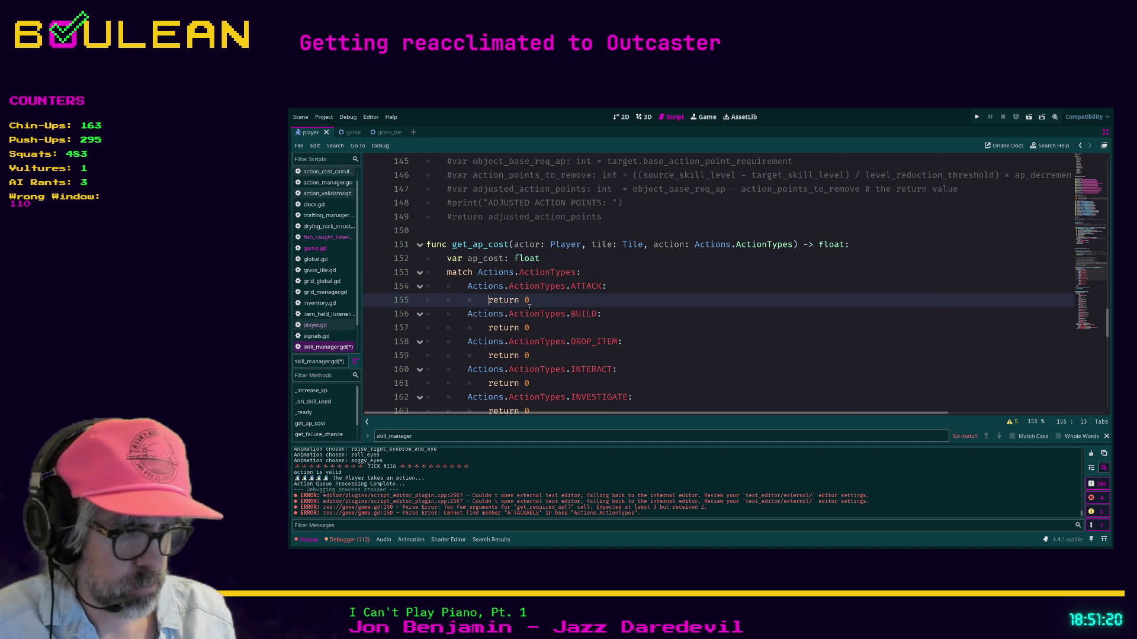
{"action": "key", "text": "ctrl+shift+k"}
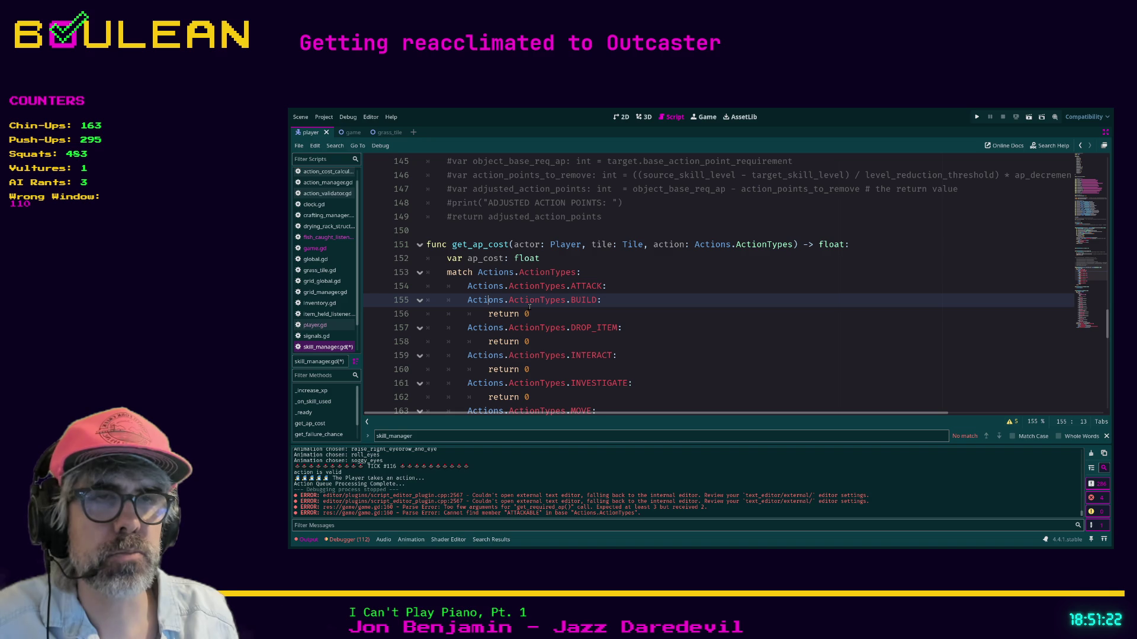
{"action": "key", "text": "ctrl+z"}
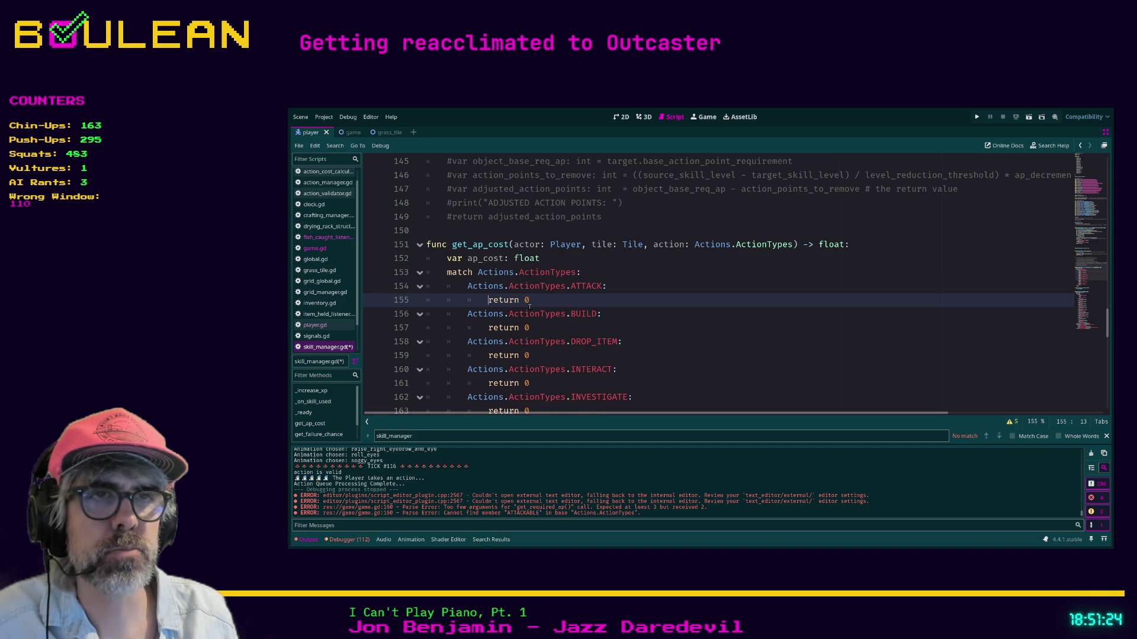
{"action": "key", "text": "ctrl+z"}
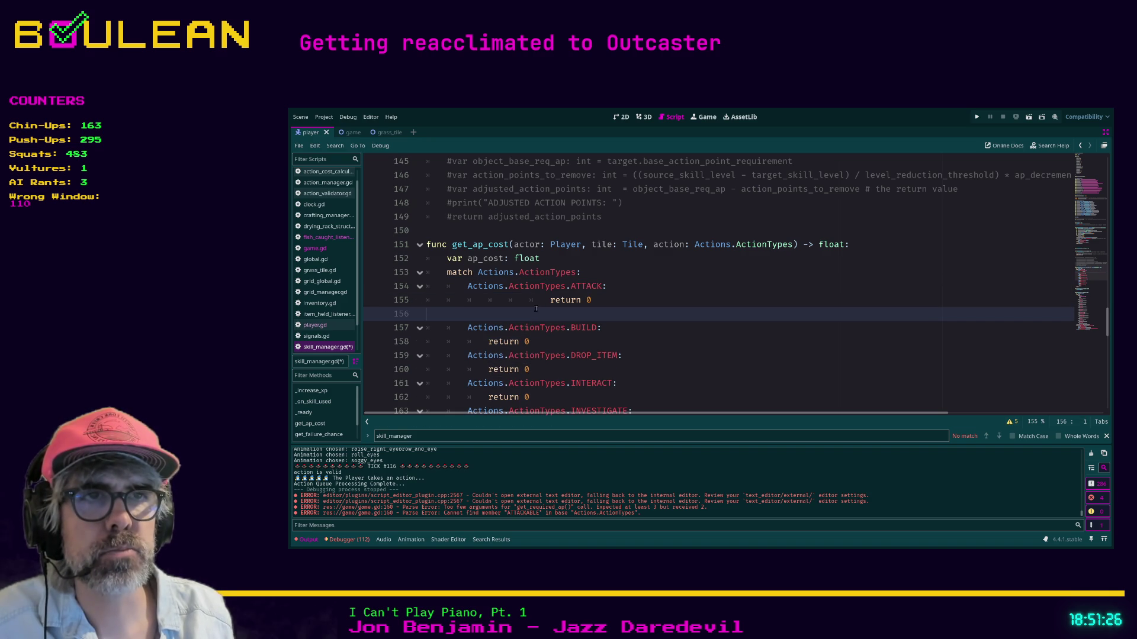
{"action": "key", "text": "ctrl+shift+z"}
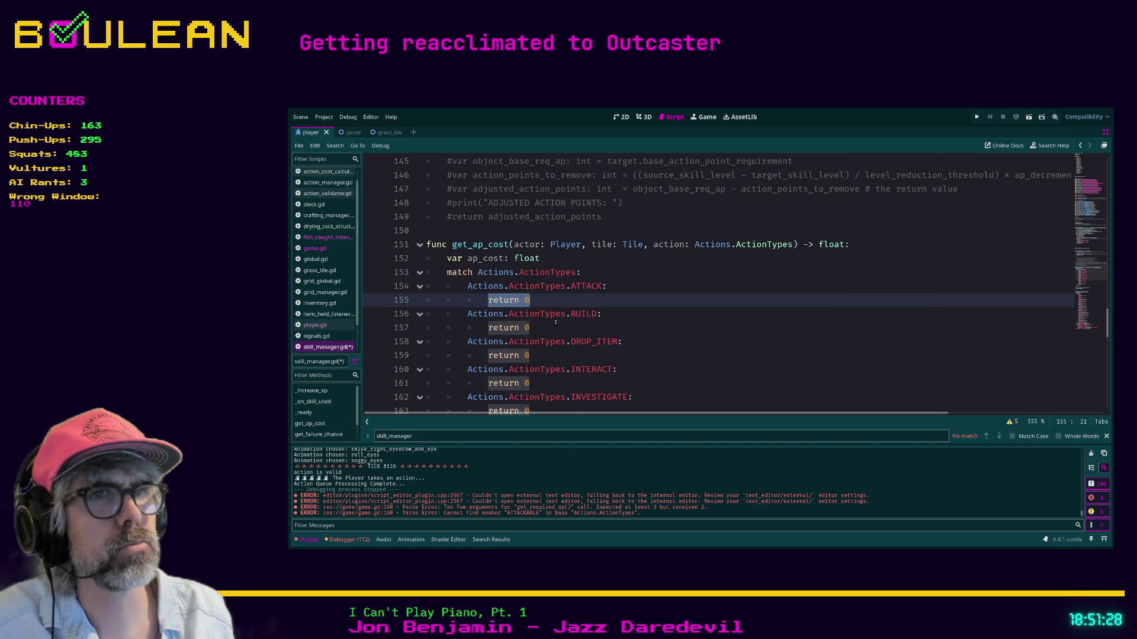
{"action": "left_click", "coordinate": [540, 303]}
{"action": "left_click_drag", "start_coordinate": [539, 304], "coordinate": [488, 302]}
{"action": "type", "text": "ap"}
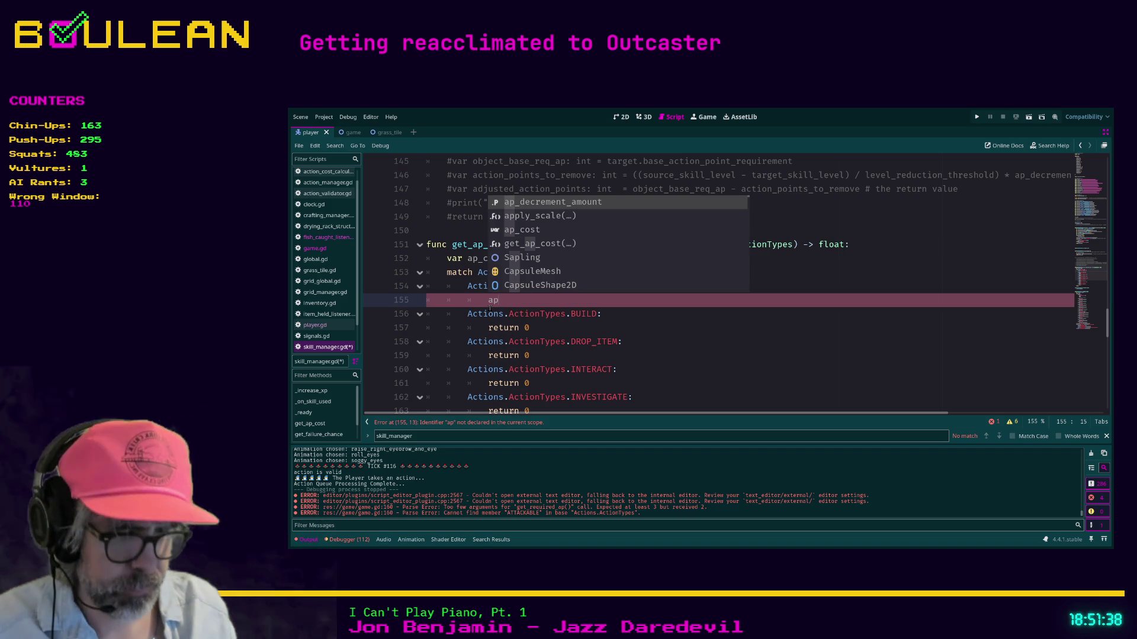
{"action": "type", "text": "_cost"}
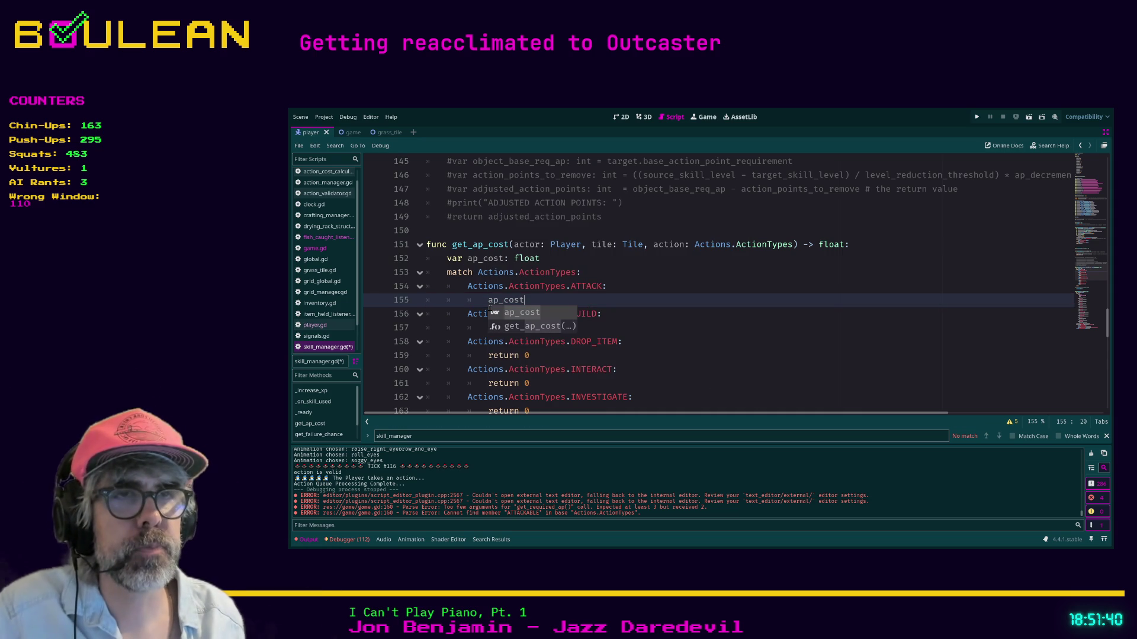
{"action": "key", "text": "ctrl+shift+Left"}
{"action": "key", "text": "ctrl+c"}
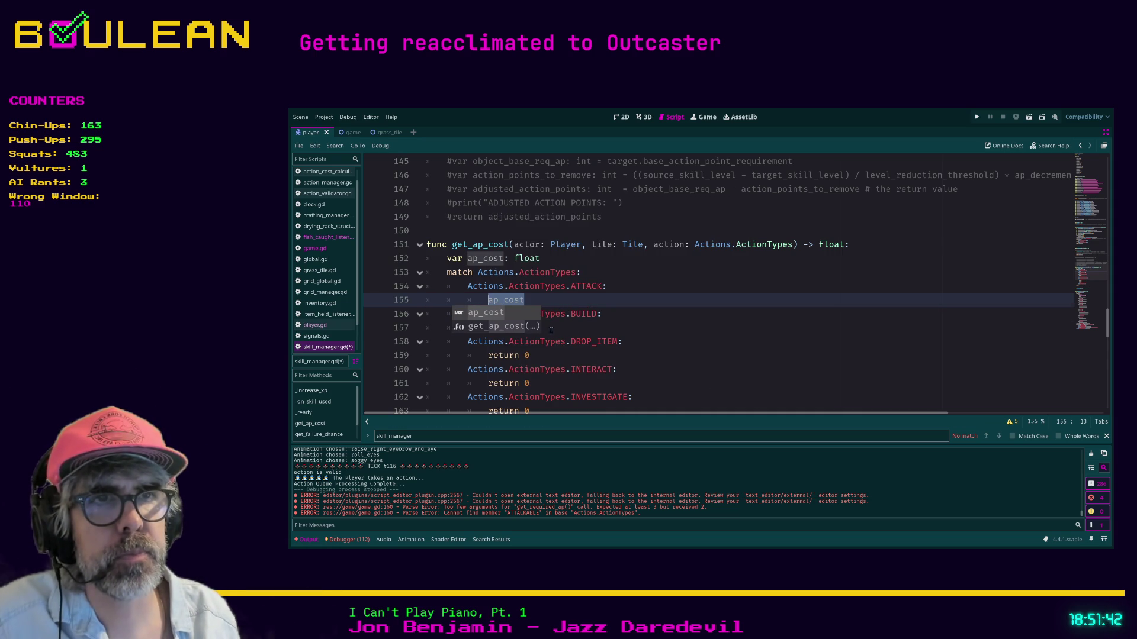
- Paste ap_cost over the return 0 in BUILD, DROP_ITEM and the remaining cases
{"action": "left_click", "coordinate": [549, 331]}
{"action": "left_click", "coordinate": [488, 328], "text": "shift"}
{"action": "key", "text": "ctrl+v"}
{"action": "mouse_move", "coordinate": [530, 355]}
{"action": "left_mouse_down"}
{"action": "mouse_move", "coordinate": [493, 357]}
{"action": "mouse_move", "coordinate": [530, 383]}
{"action": "mouse_move", "coordinate": [571, 369]}
{"action": "mouse_move", "coordinate": [533, 370]}
{"action": "left_mouse_up"}
{"action": "key", "text": "ctrl+v"}
{"action": "key", "text": "ctrl+v"}
{"action": "scroll", "coordinate": [551, 370], "scroll_direction": "down", "scroll_amount": 1}
{"action": "scroll", "coordinate": [651, 355], "scroll_direction": "down", "scroll_amount": 3}
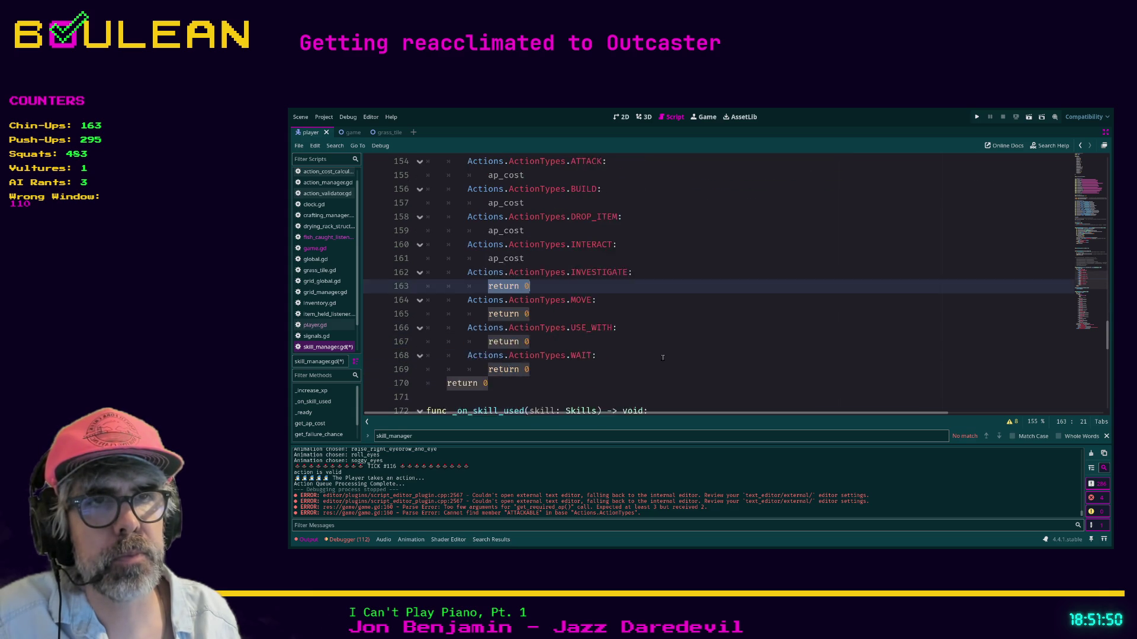
{"action": "key", "text": "ctrl+d"}
{"action": "key", "text": "ctrl+d"}
{"action": "key", "text": "ctrl+d"}
{"action": "key", "text": "ctrl+v"}
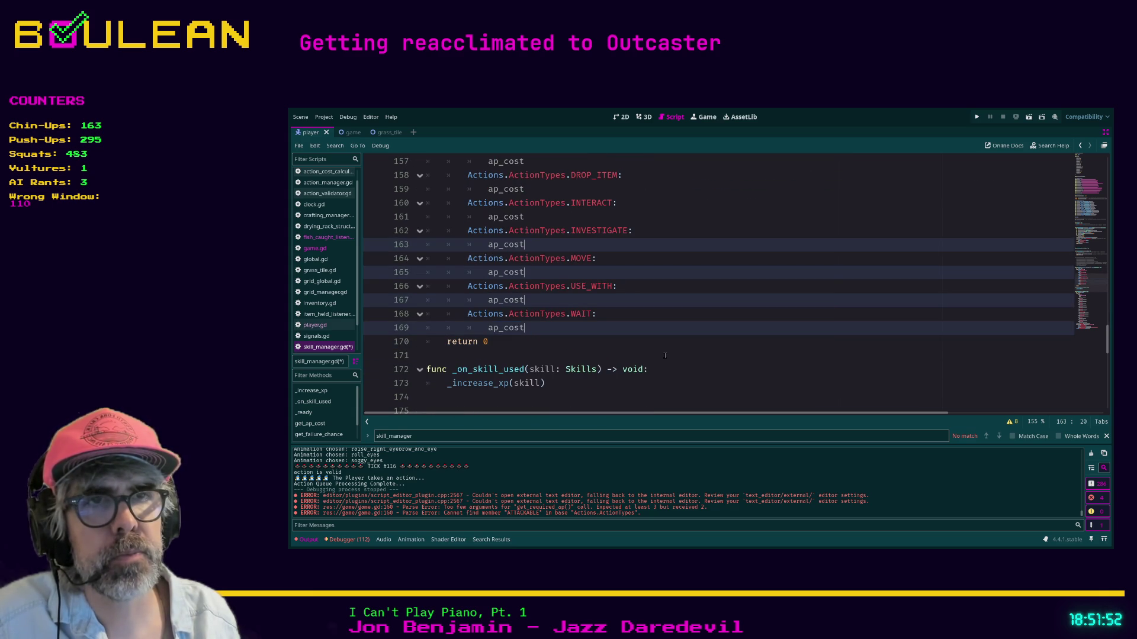
{"action": "left_click", "coordinate": [563, 355]}
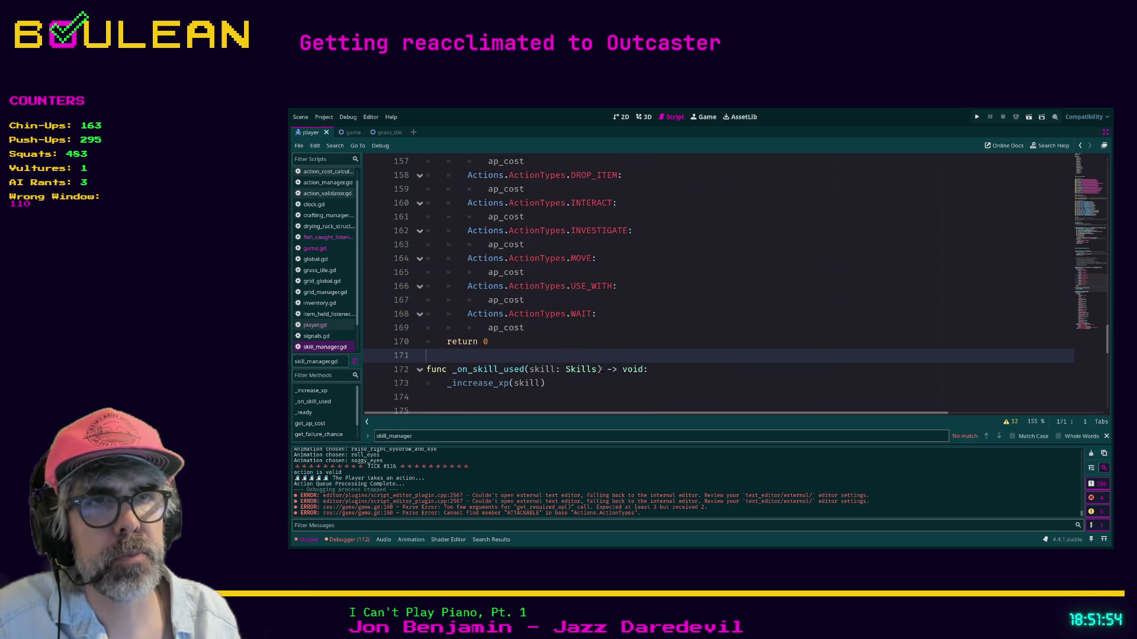
{"action": "scroll", "coordinate": [629, 381], "scroll_direction": "up", "scroll_amount": 4}
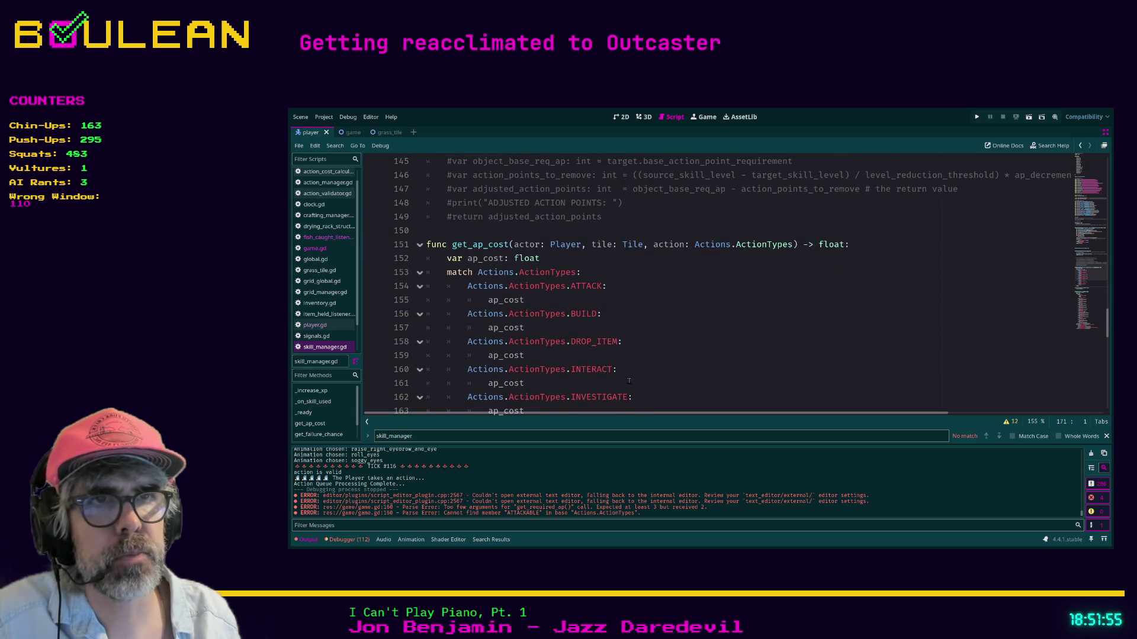
{"action": "left_click", "coordinate": [533, 302]}
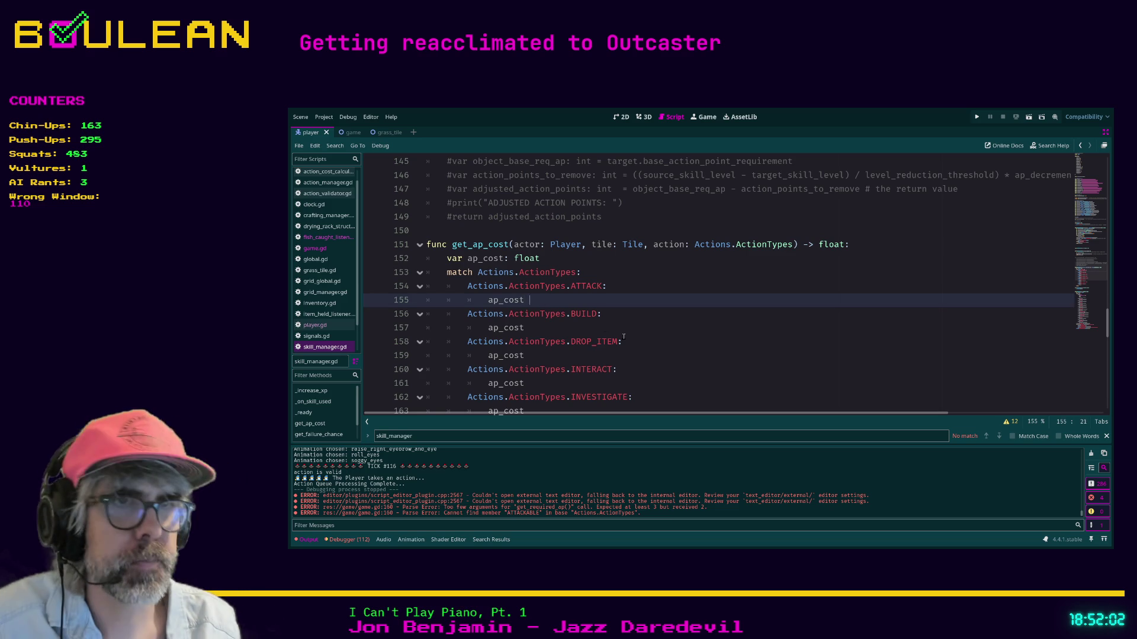
- Turn the ATTACK branch's line into 'ap_cost = 0'
{"action": "type", "text": "="}
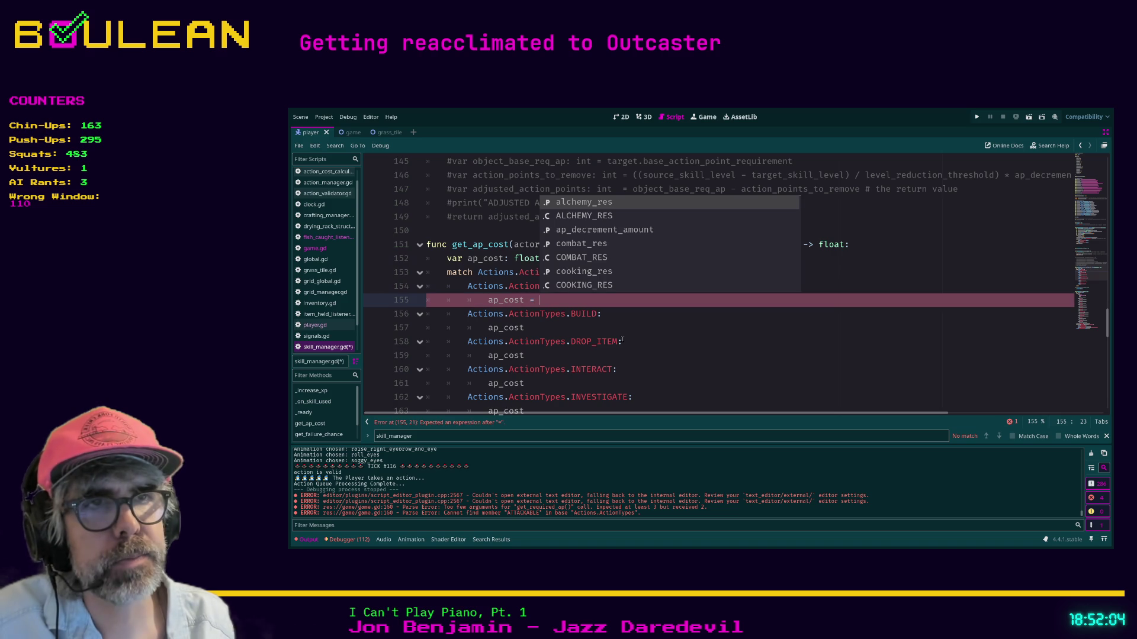
{"action": "left_click", "coordinate": [616, 326]}
{"action": "left_click", "coordinate": [589, 300]}
{"action": "key", "text": "BackSpace"}
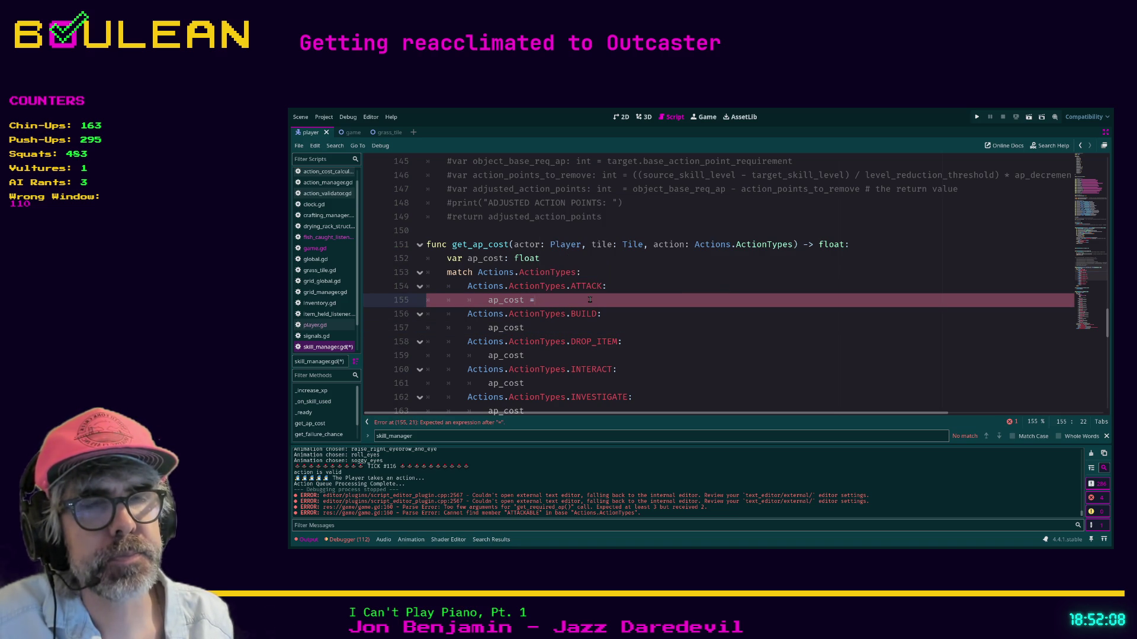
{"action": "type", "text": "0"}
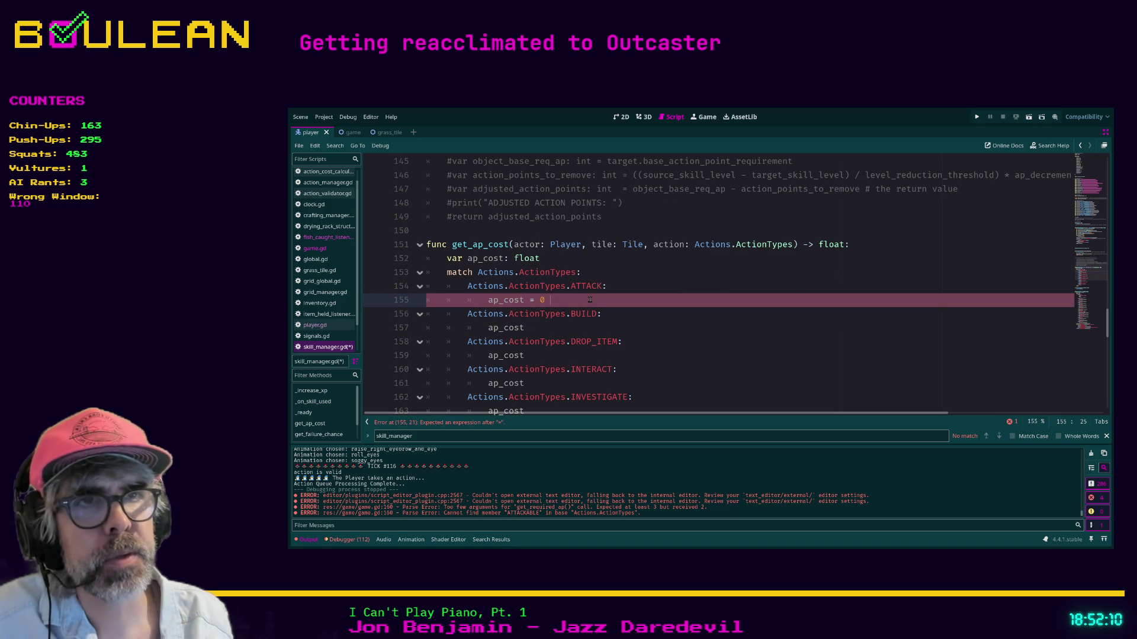
{"action": "key", "text": "shift+Home"}
{"action": "key", "text": "ctrl+c"}
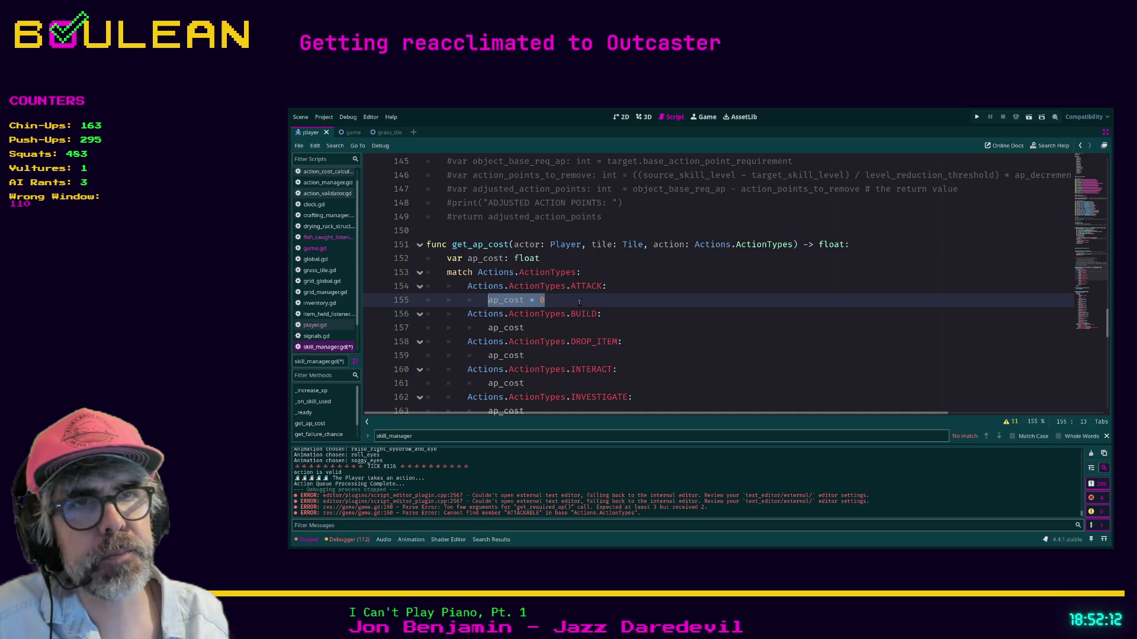
- Change the ap_cost lines in all other cases to 'ap_cost = 0'
{"action": "left_click", "coordinate": [537, 327]}
{"action": "key", "text": "ctrl+d"}
{"action": "scroll", "coordinate": [728, 296], "scroll_direction": "down", "scroll_amount": 3}
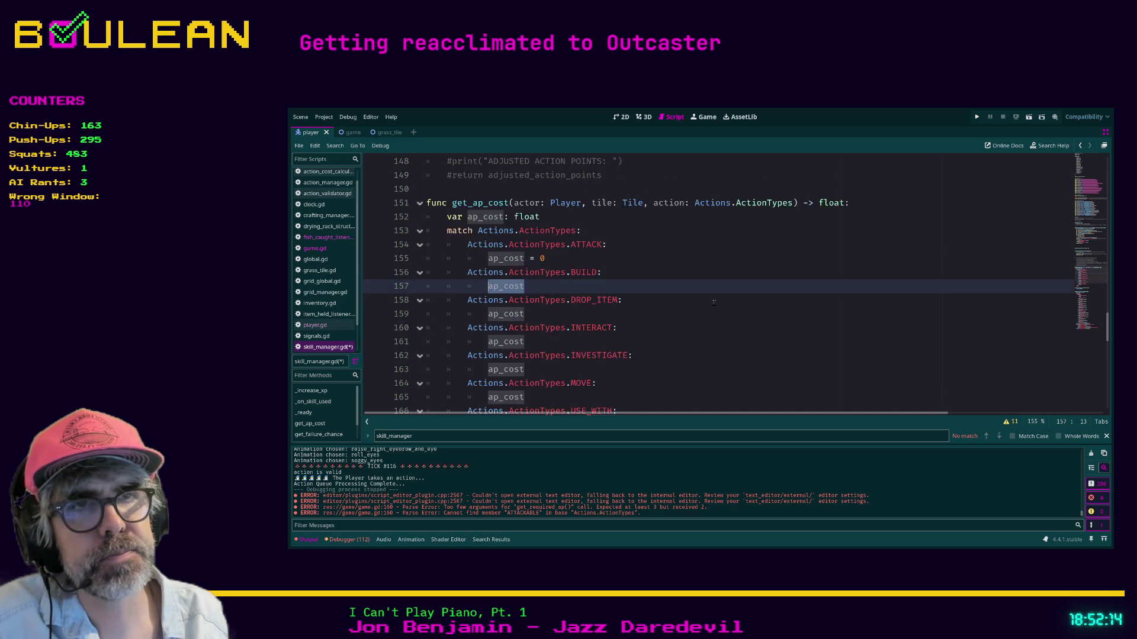
{"action": "key", "text": "ctrl+d"}
{"action": "key", "text": "ctrl+d"}
{"action": "key", "text": "ctrl+d"}
{"action": "key", "text": "ctrl+d"}
{"action": "key", "text": "ctrl+d"}
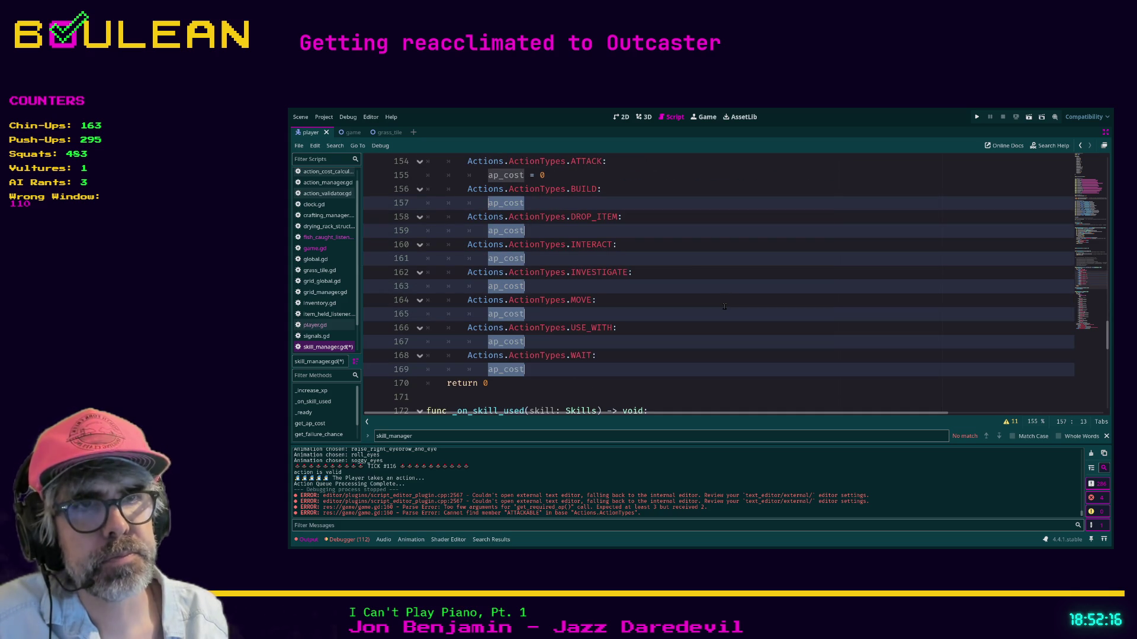
{"action": "key", "text": "ctrl+v"}
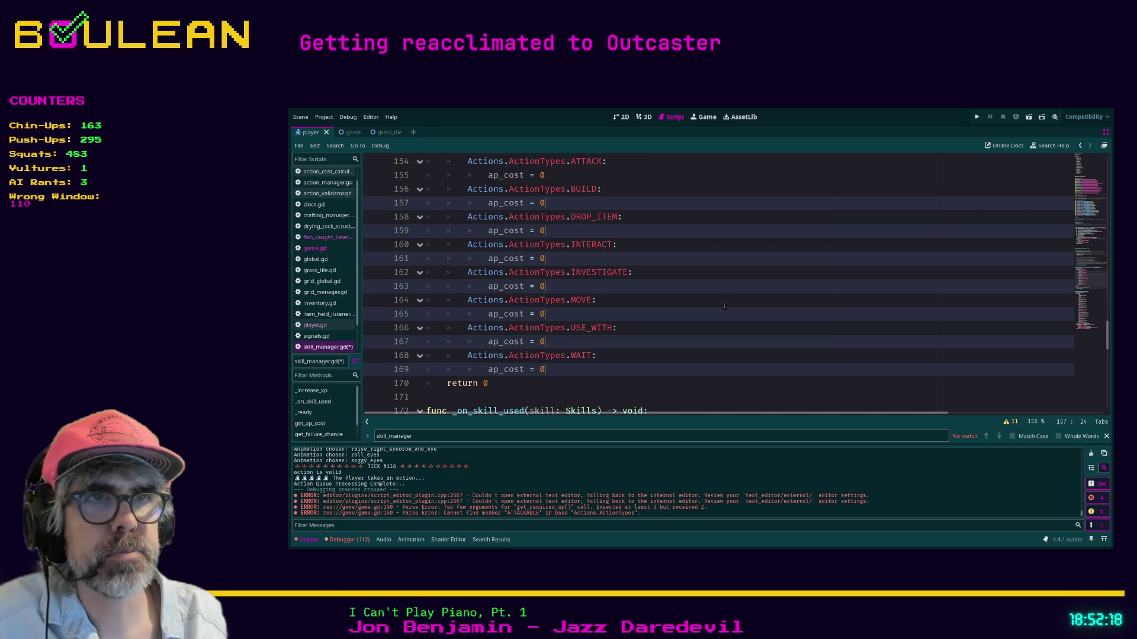
{"action": "scroll", "coordinate": [724, 306], "scroll_direction": "up", "scroll_amount": 2}
{"action": "left_click", "coordinate": [664, 273]}
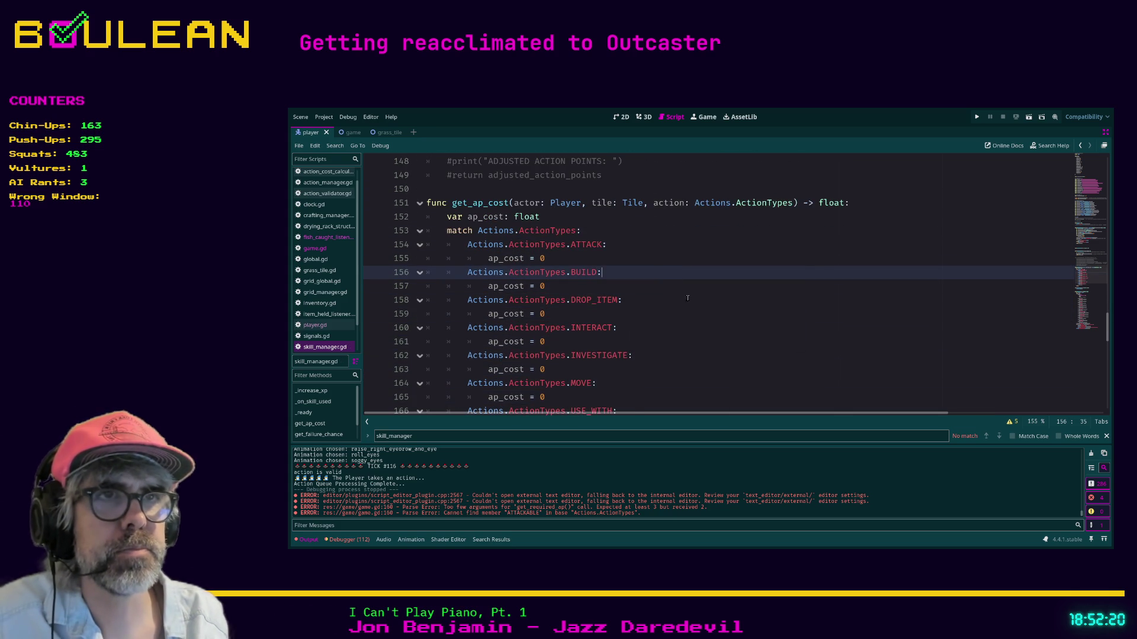
- Review the ap_cost = 0 assignments in each get_ap_cost branch and save skill_manager.gd
{"action": "scroll", "coordinate": [688, 298], "scroll_direction": "up", "scroll_amount": 2}
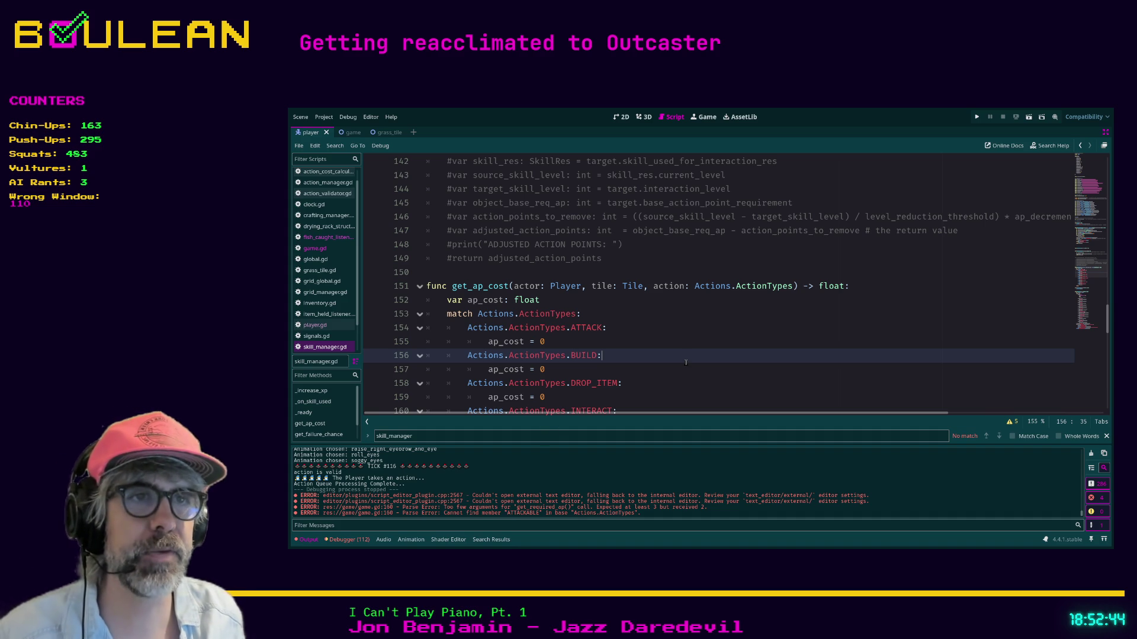
{"action": "scroll", "coordinate": [680, 361], "scroll_direction": "down", "scroll_amount": 2}
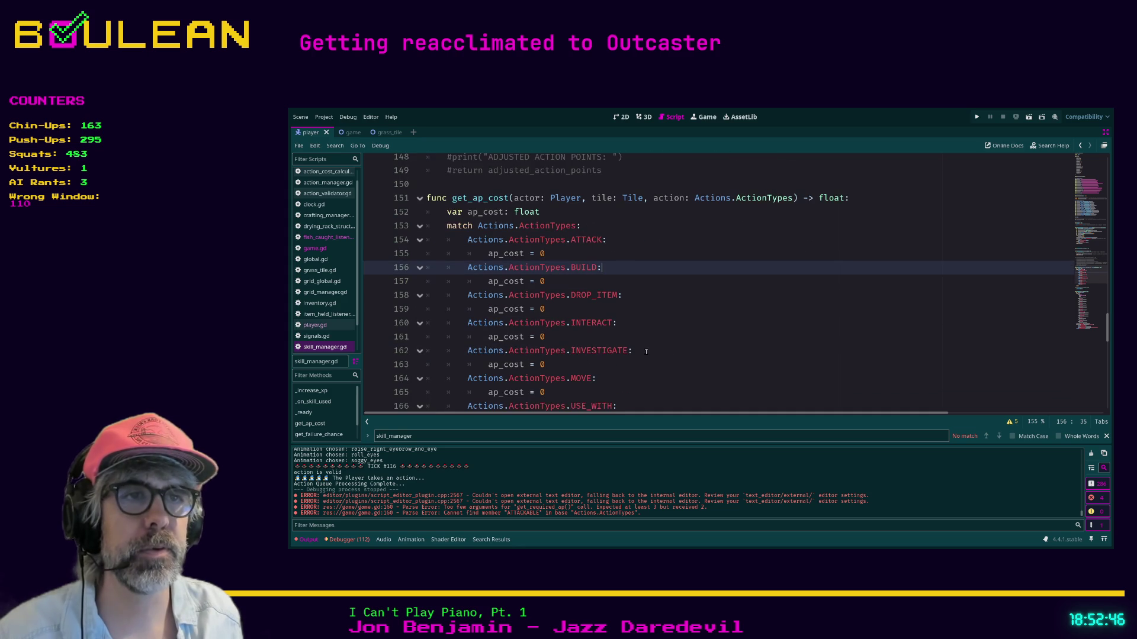
{"action": "left_click", "coordinate": [614, 315]}
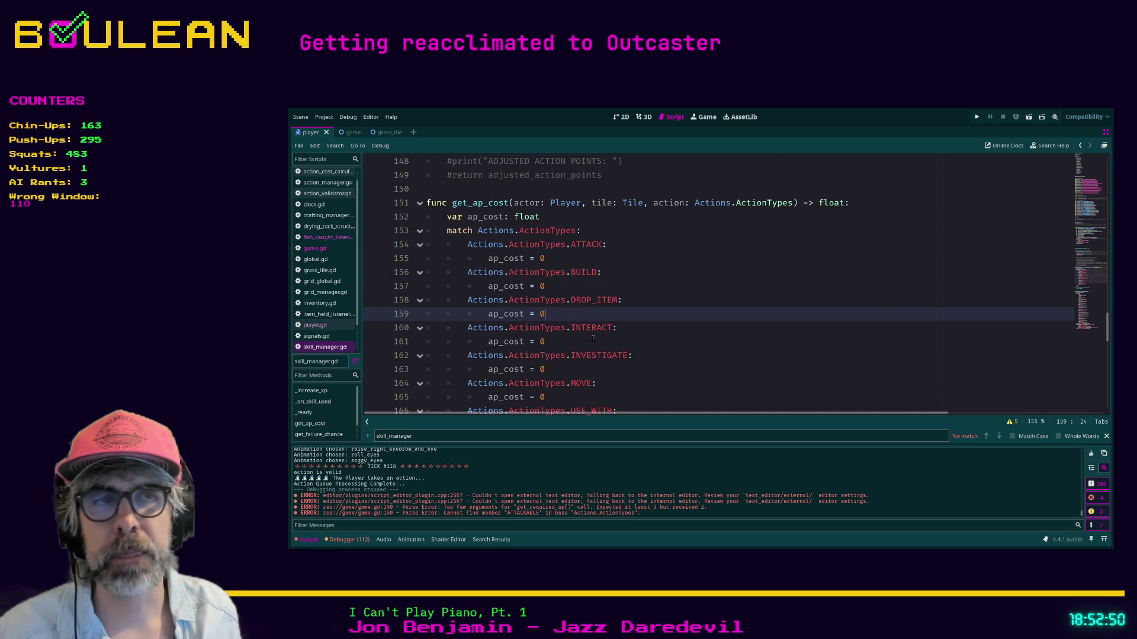
{"action": "left_click", "coordinate": [593, 338]}
{"action": "key", "text": "ctrl+shift+F11"}
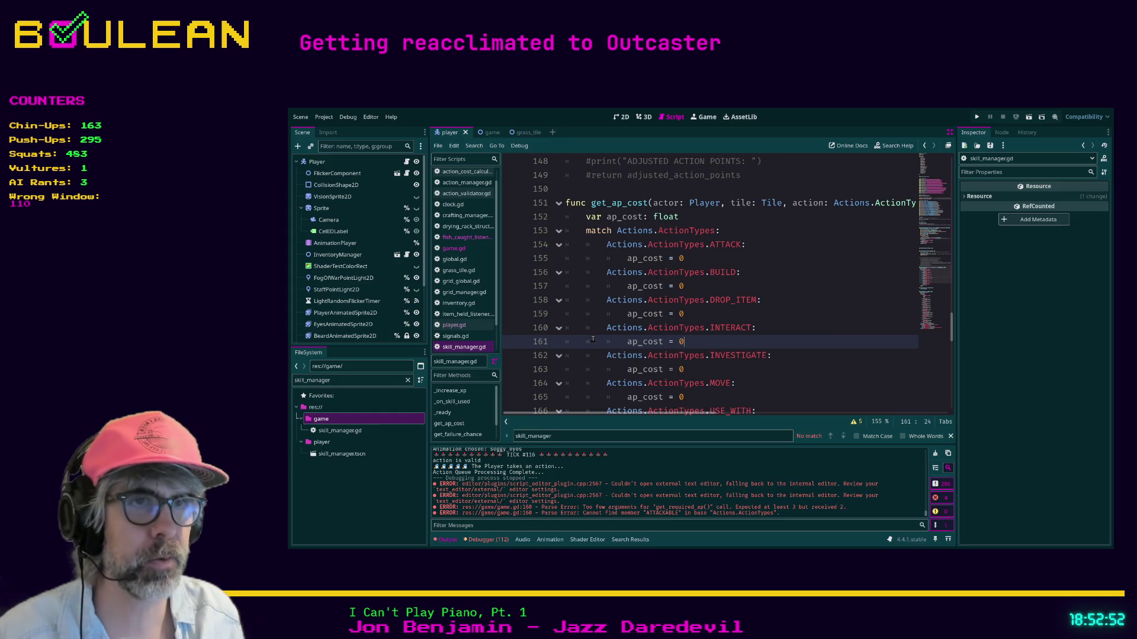
{"action": "key", "text": "ctrl+shift+F11"}
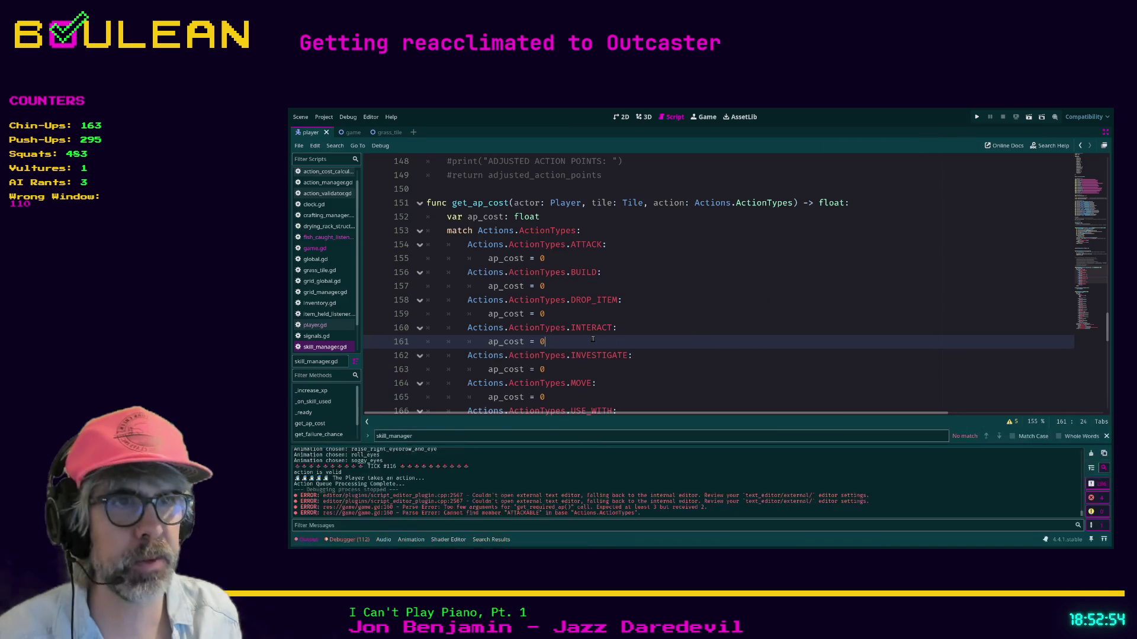
{"action": "scroll", "coordinate": [582, 332], "scroll_direction": "down", "scroll_amount": 1}
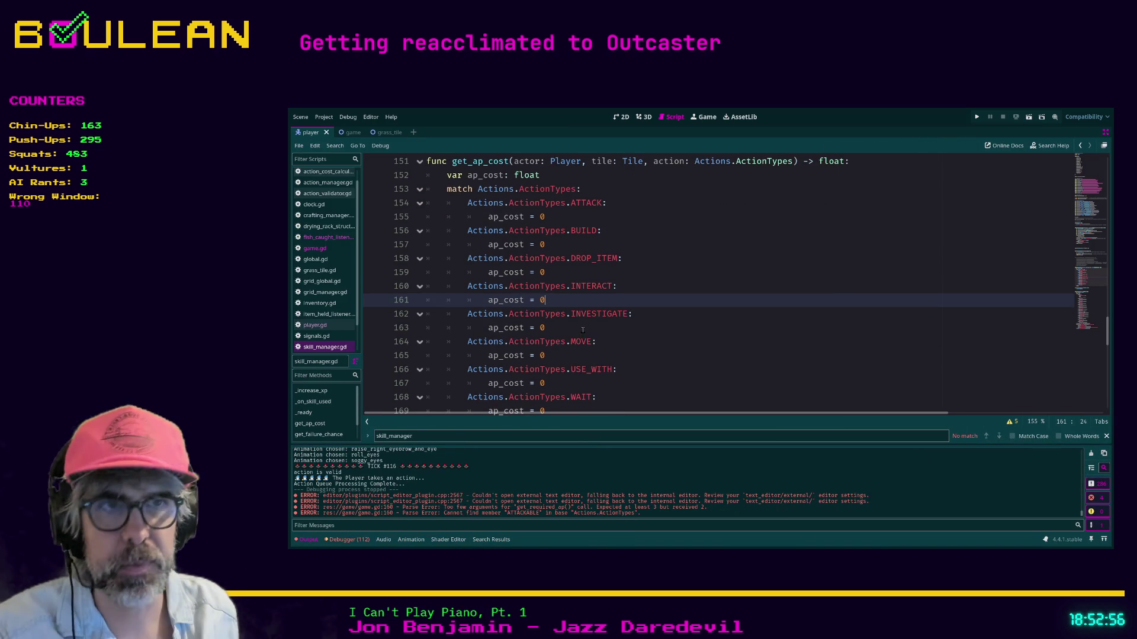
{"action": "scroll", "coordinate": [582, 332], "scroll_direction": "down", "scroll_amount": 1}
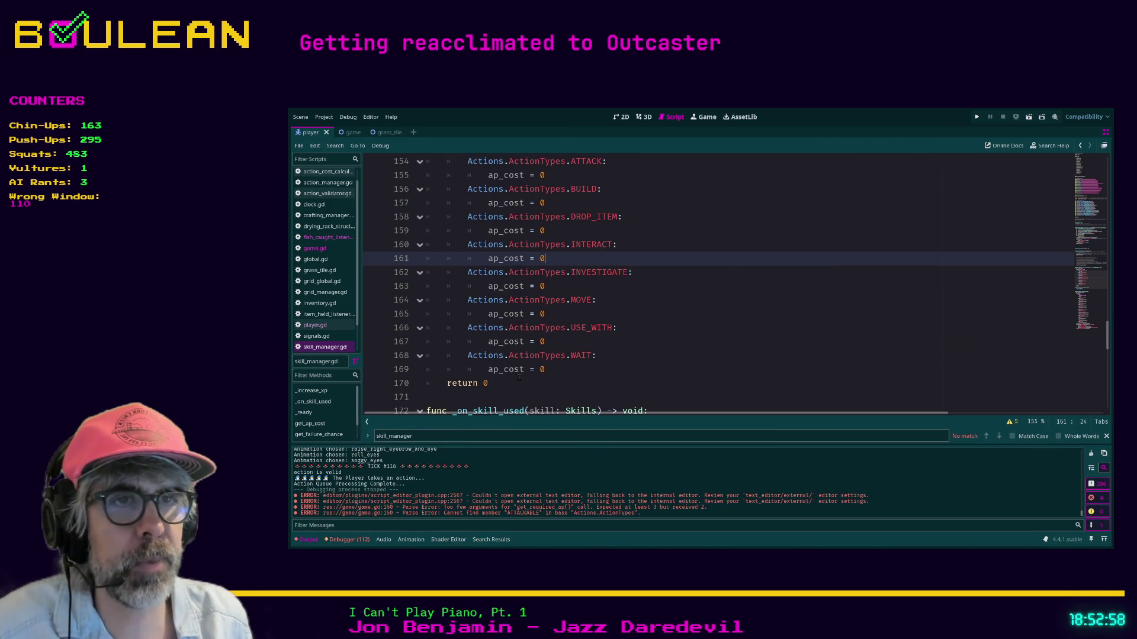
{"action": "scroll", "coordinate": [517, 377], "scroll_direction": "up", "scroll_amount": 3}
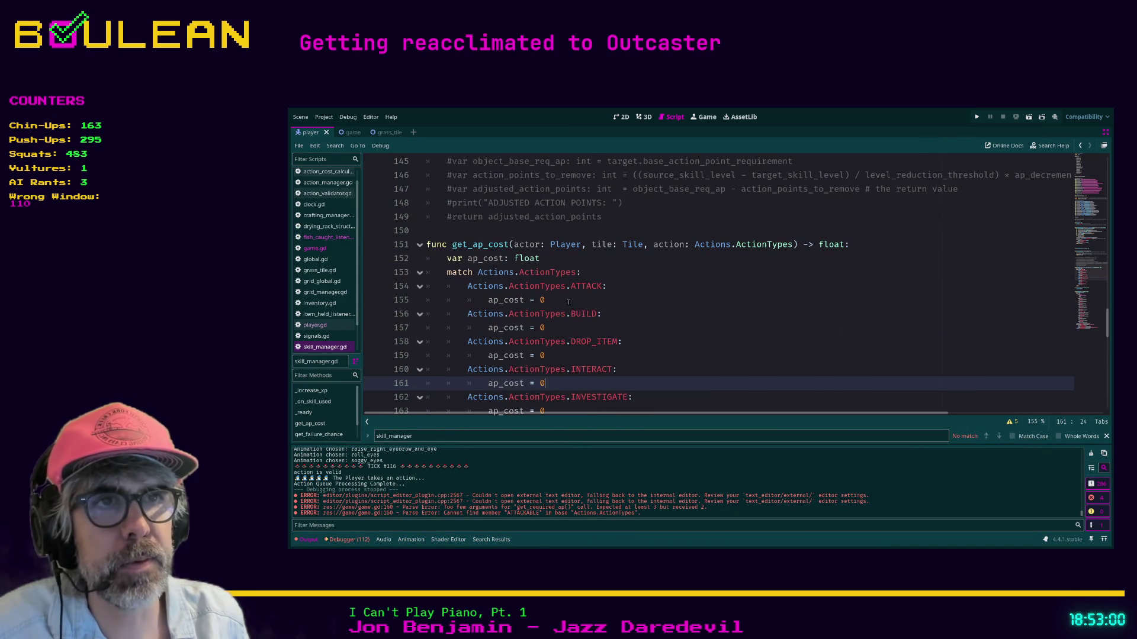
{"action": "left_click", "coordinate": [569, 302]}
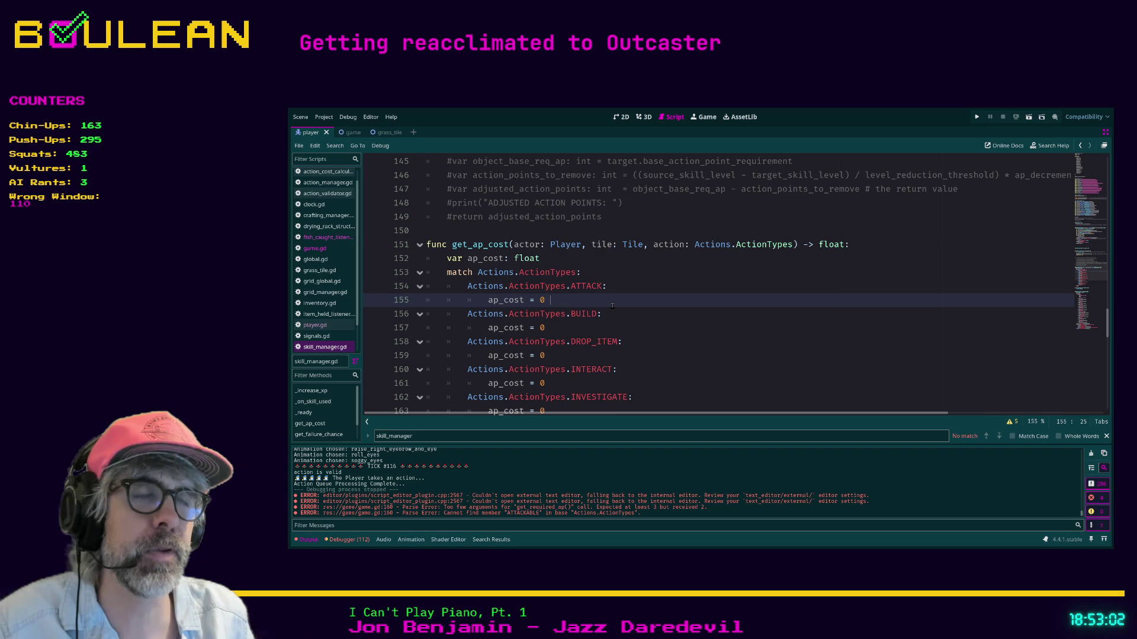
{"action": "key", "text": "Down"}
{"action": "key", "text": "Down"}
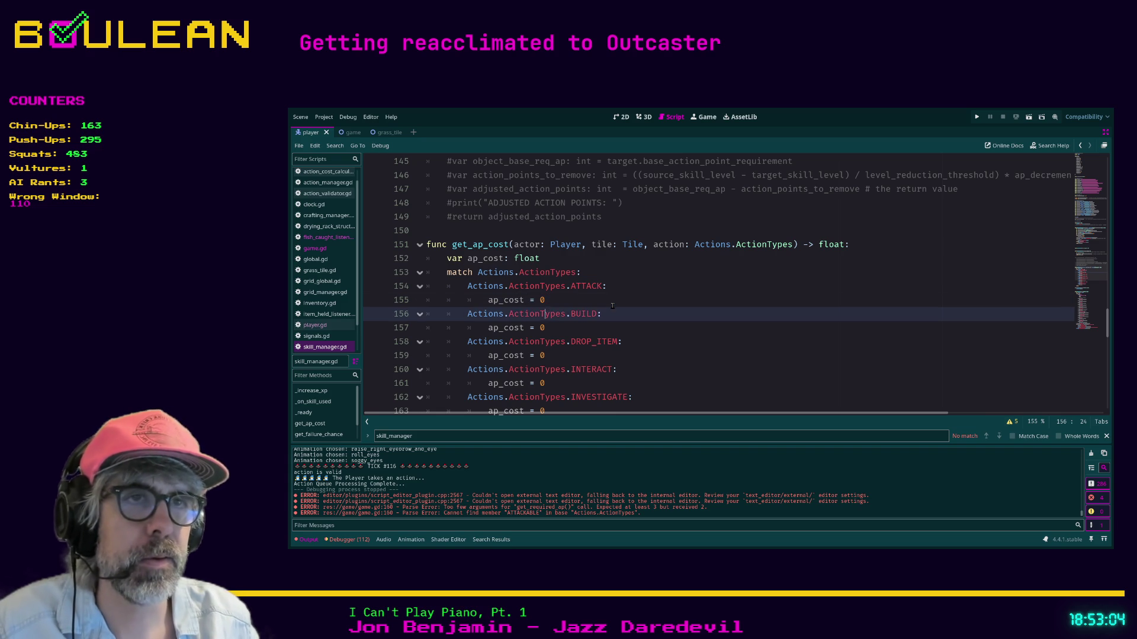
{"action": "scroll", "coordinate": [613, 306], "scroll_direction": "down", "scroll_amount": 1}
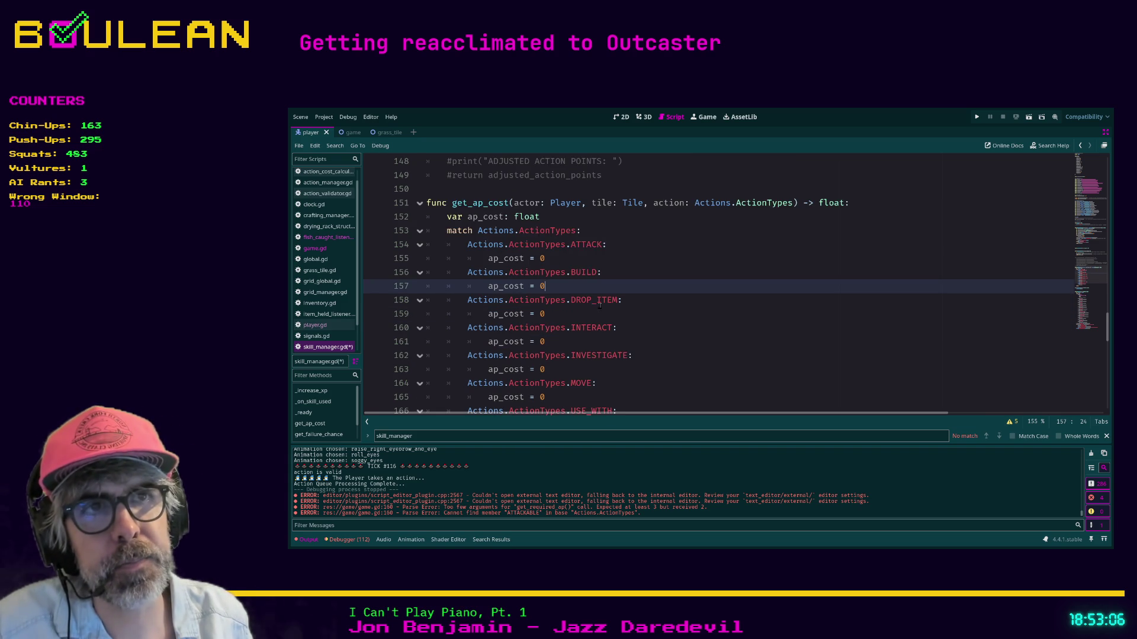
{"action": "key", "text": "ctrl+s"}
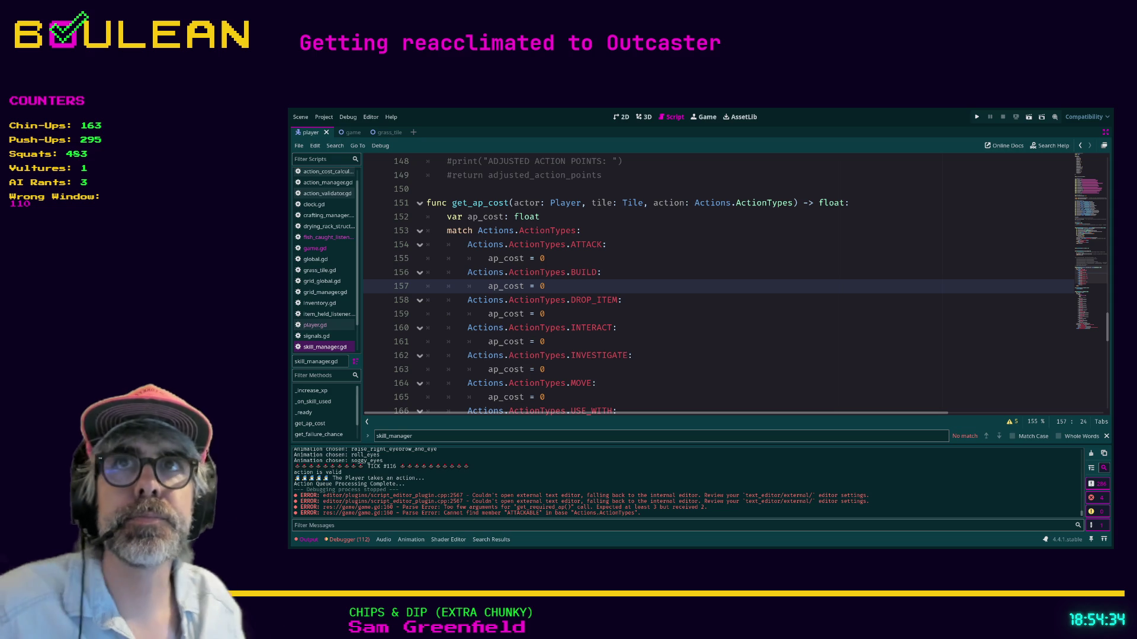
{"action": "left_click", "coordinate": [617, 327]}
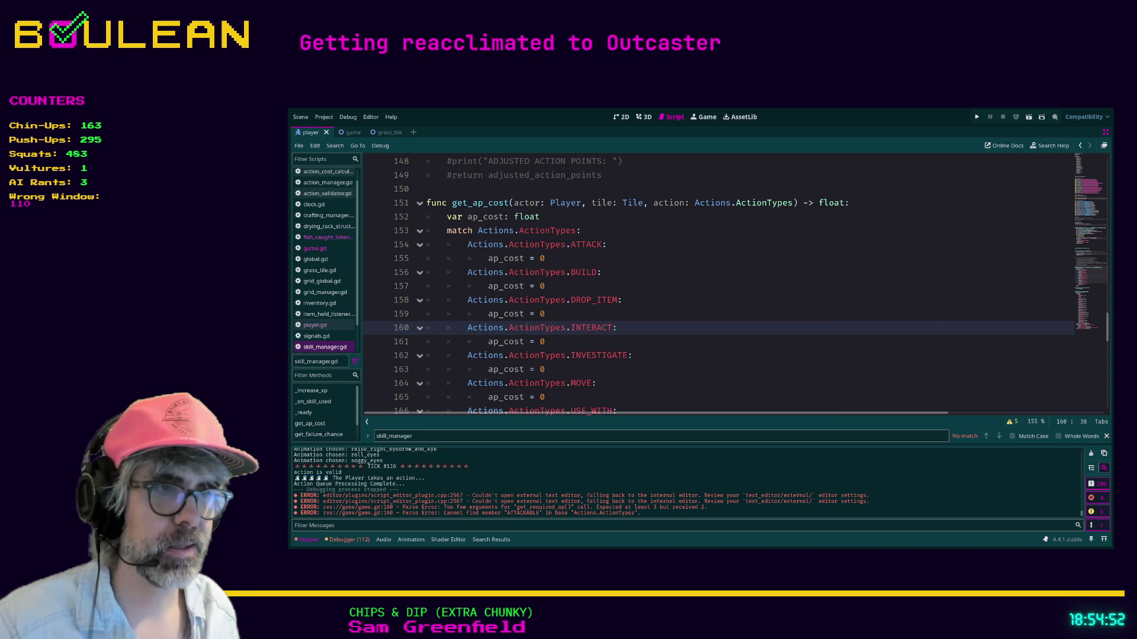
{"action": "key", "text": "alt+Tab"}
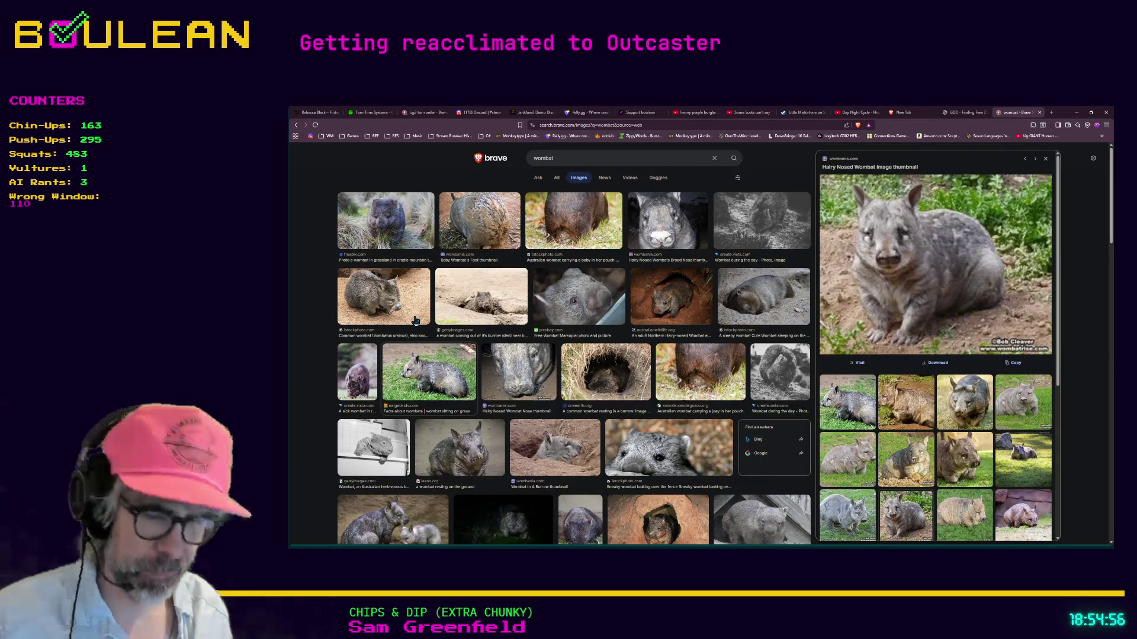
- Search 'chips and dip extra chunky album' in a new tab and open its Apple Music page zoomed in
{"action": "key", "text": "ctrl+t"}
{"action": "type", "text": "chips and dip extra chunk"}
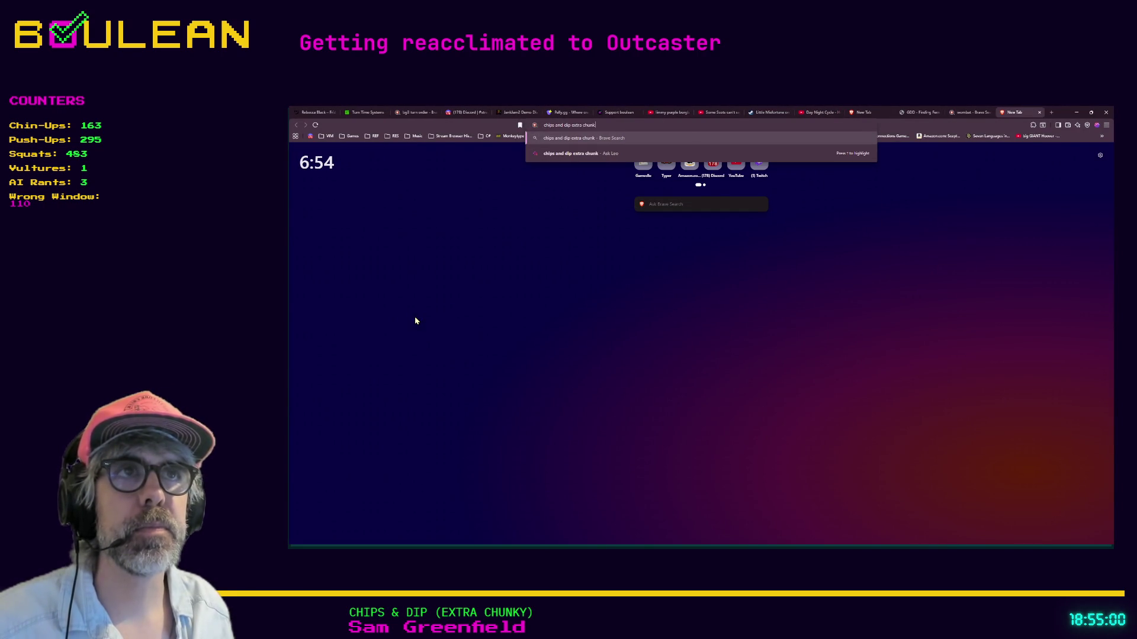
{"action": "type", "text": "y album"}
{"action": "key", "text": "Return"}
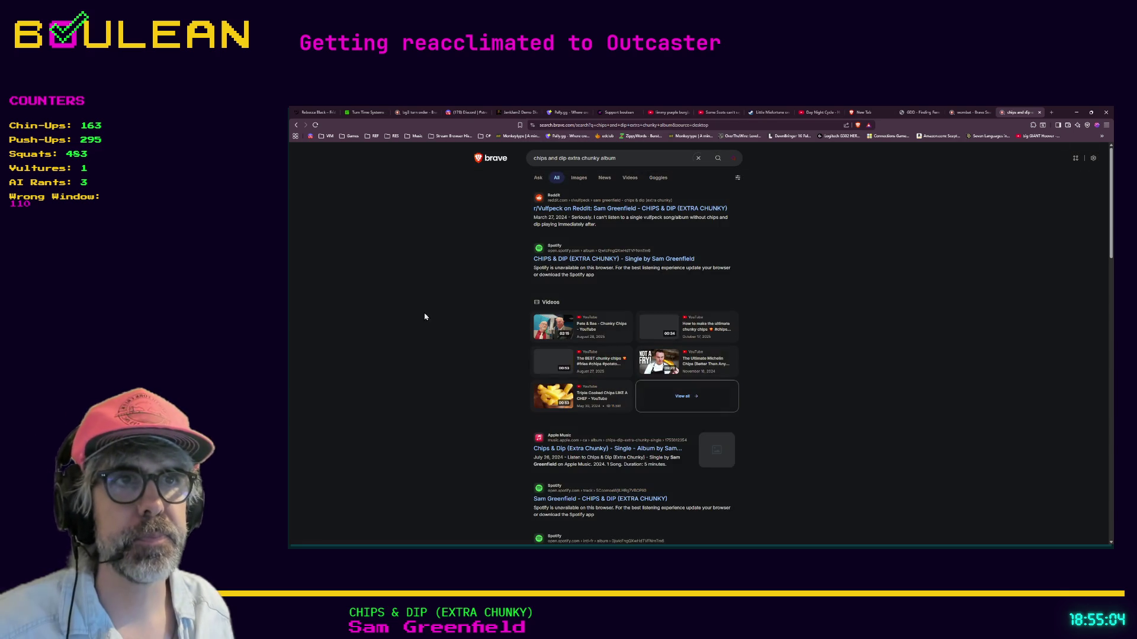
{"action": "left_click", "coordinate": [720, 448]}
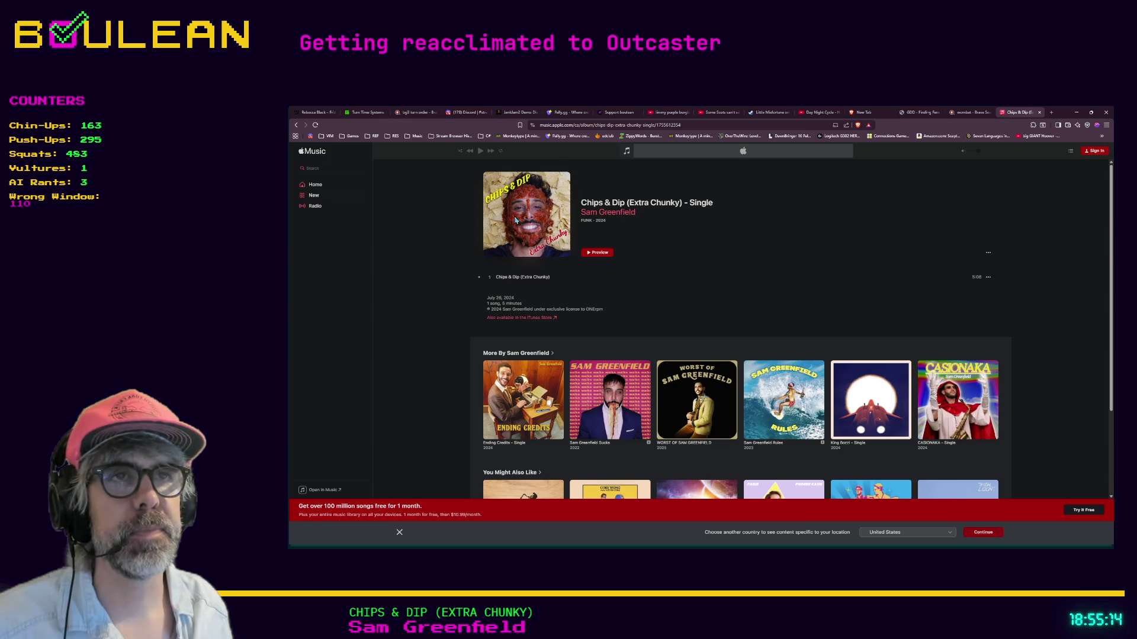
{"action": "key", "text": "ctrl+plus"}
{"action": "key", "text": "ctrl+plus"}
{"action": "key", "text": "ctrl+plus"}
{"action": "key", "text": "ctrl+plus"}
{"action": "key", "text": "ctrl+plus"}
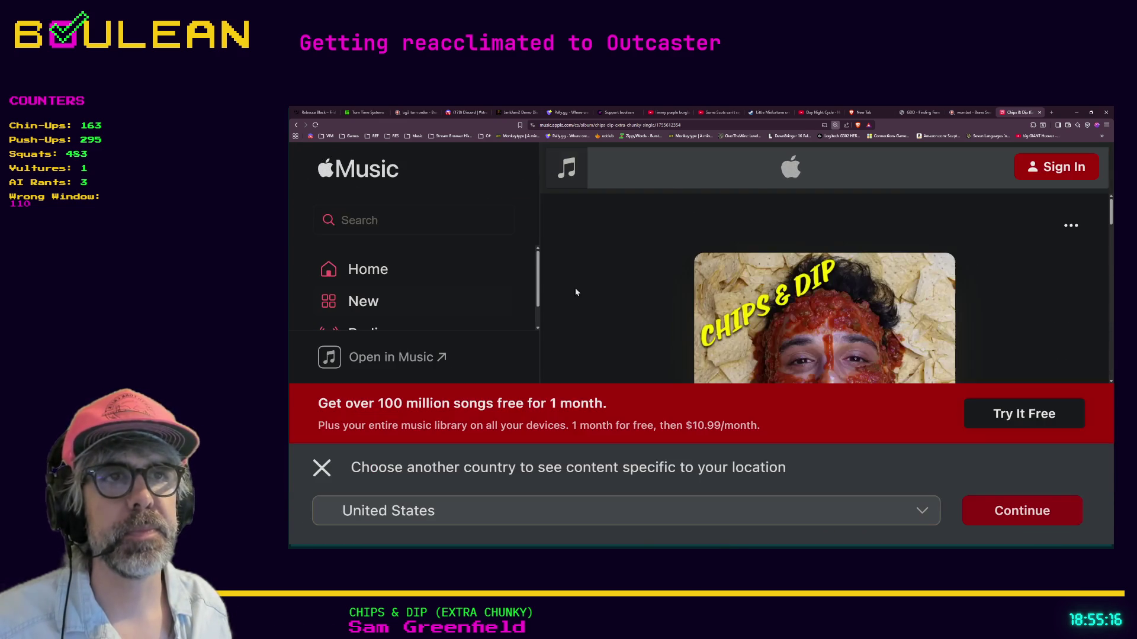
{"action": "key", "text": "ctrl+minus"}
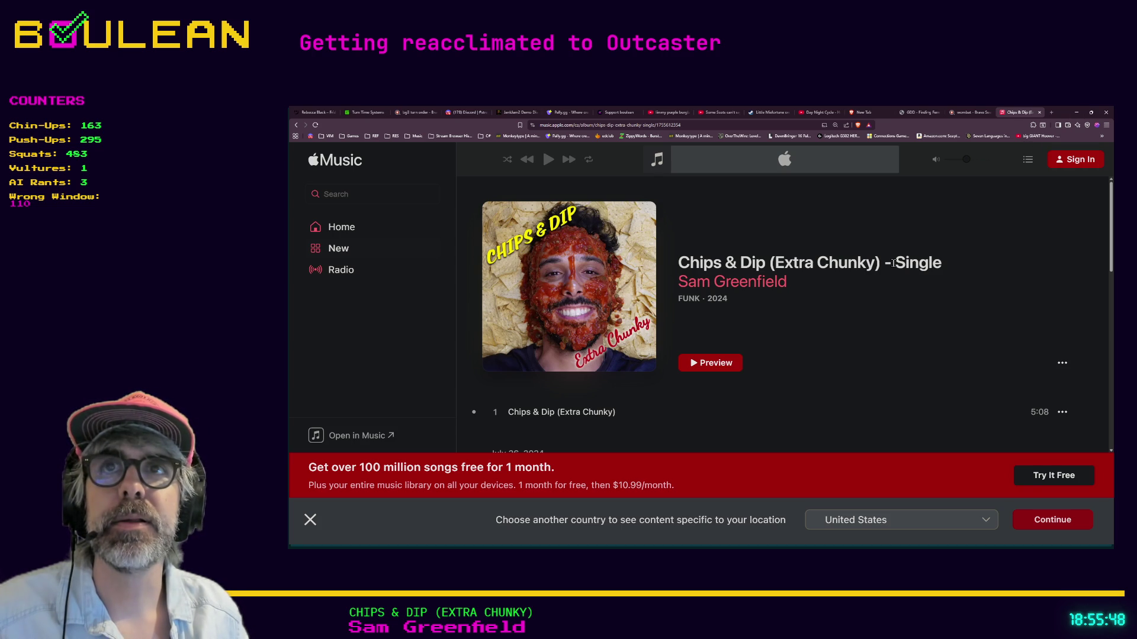
{"action": "left_click", "coordinate": [965, 113]}
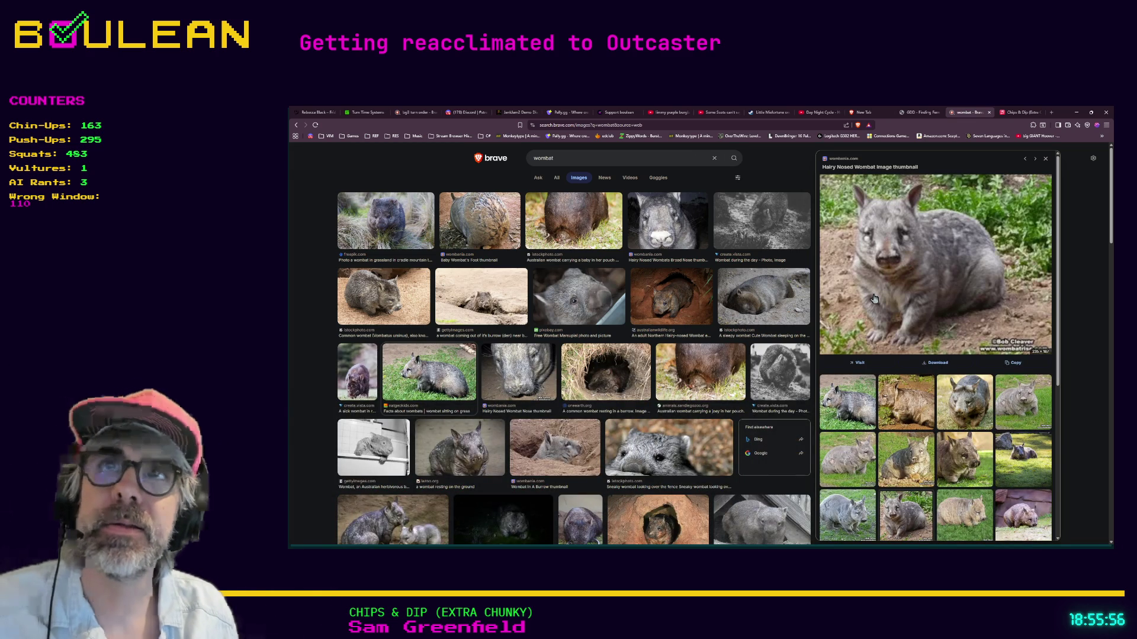
- Search for 'quokka' in a new tab and switch to image results
{"action": "key", "text": "ctrl+t"}
{"action": "type", "text": "quokka"}
{"action": "key", "text": "Return"}
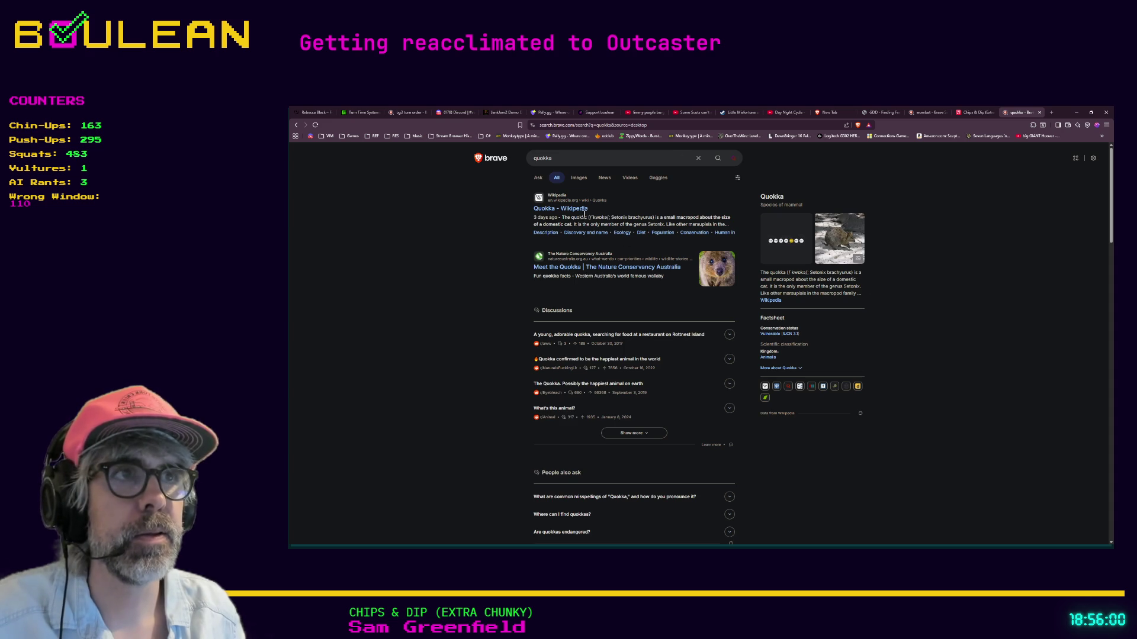
{"action": "left_click", "coordinate": [579, 181]}
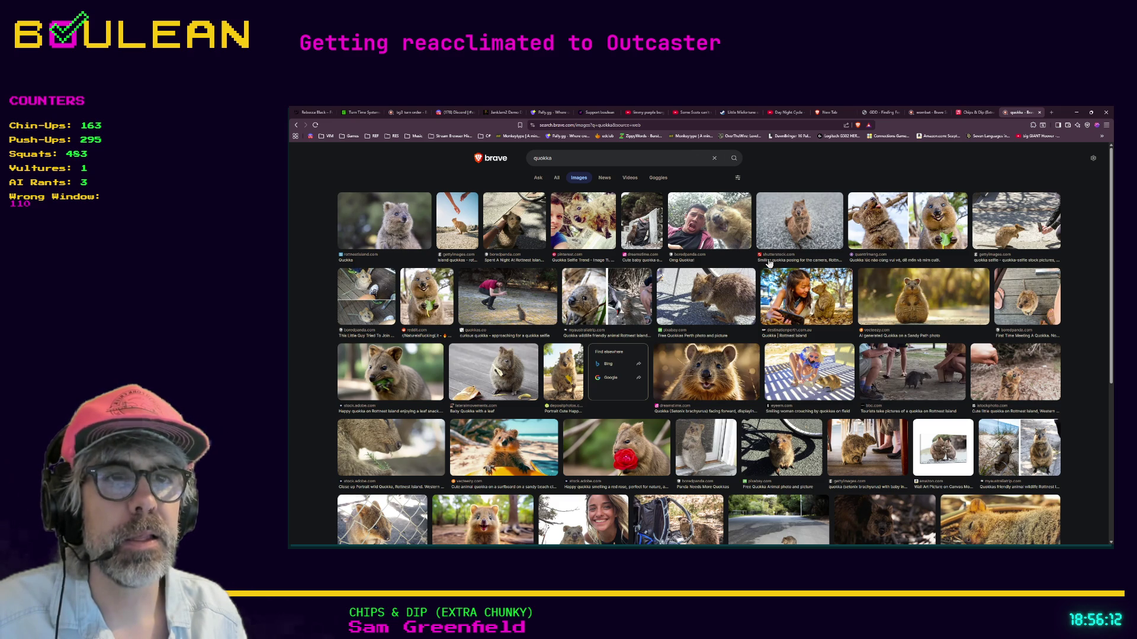
- Preview several quokka photos, ending on the smiling Rottnest Island quokka
{"action": "left_click", "coordinate": [521, 370]}
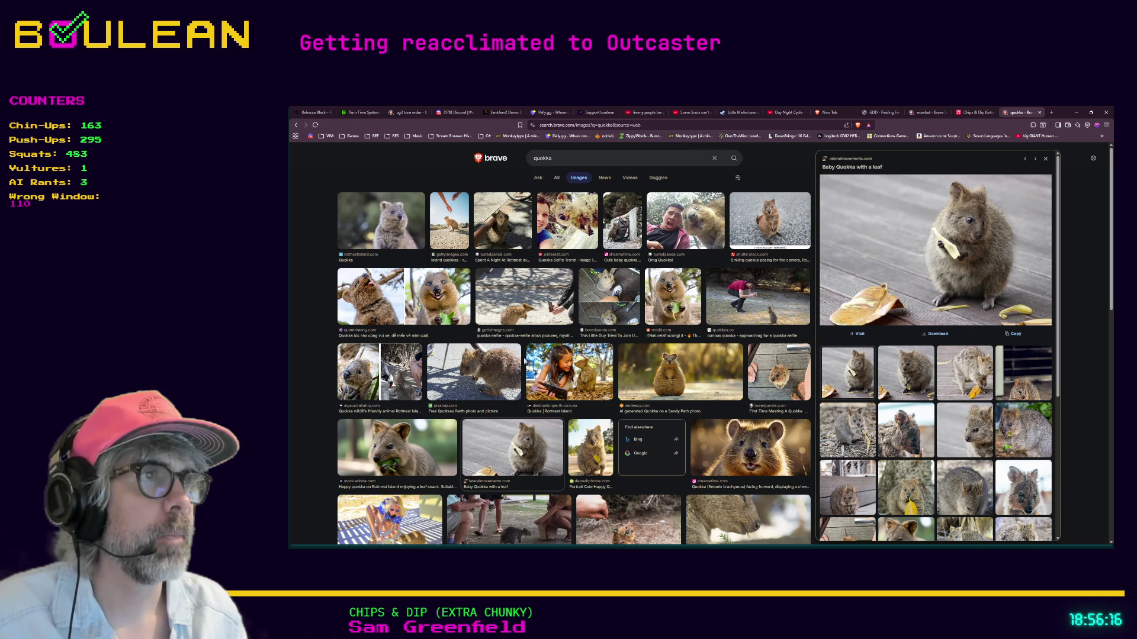
{"action": "scroll", "coordinate": [619, 374], "scroll_direction": "down", "scroll_amount": 2}
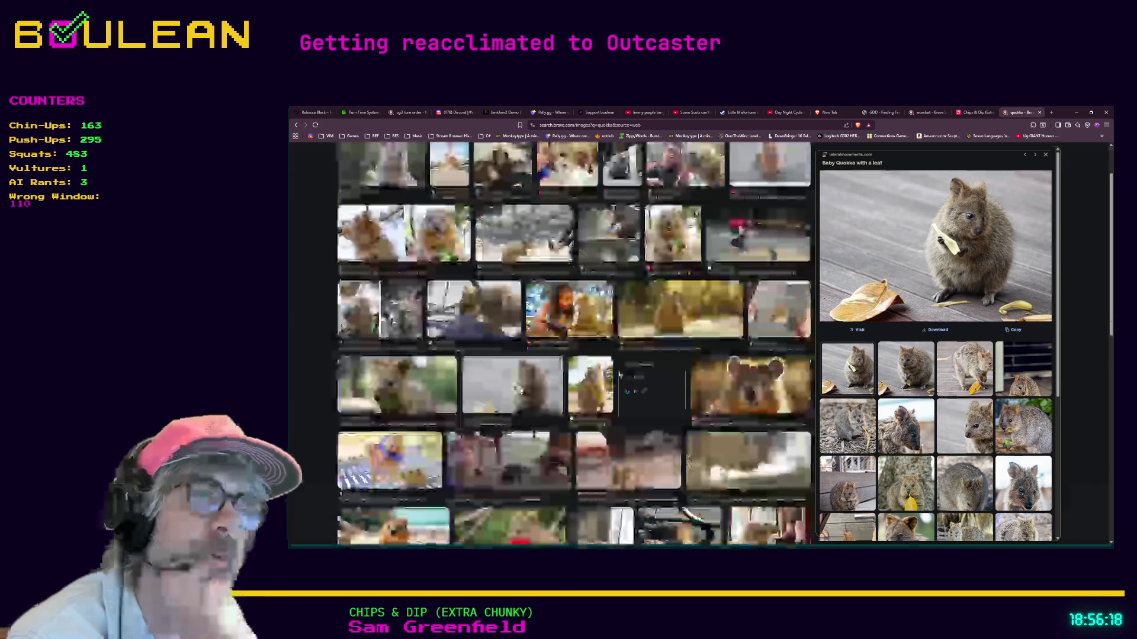
{"action": "scroll", "coordinate": [618, 374], "scroll_direction": "down", "scroll_amount": 1}
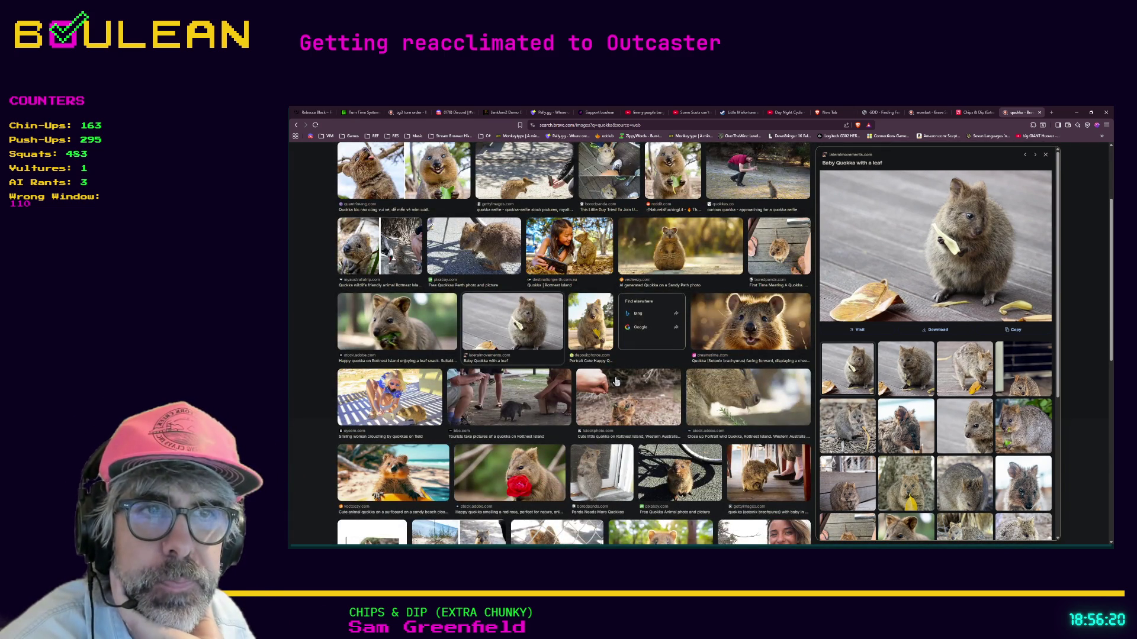
{"action": "left_click", "coordinate": [570, 401]}
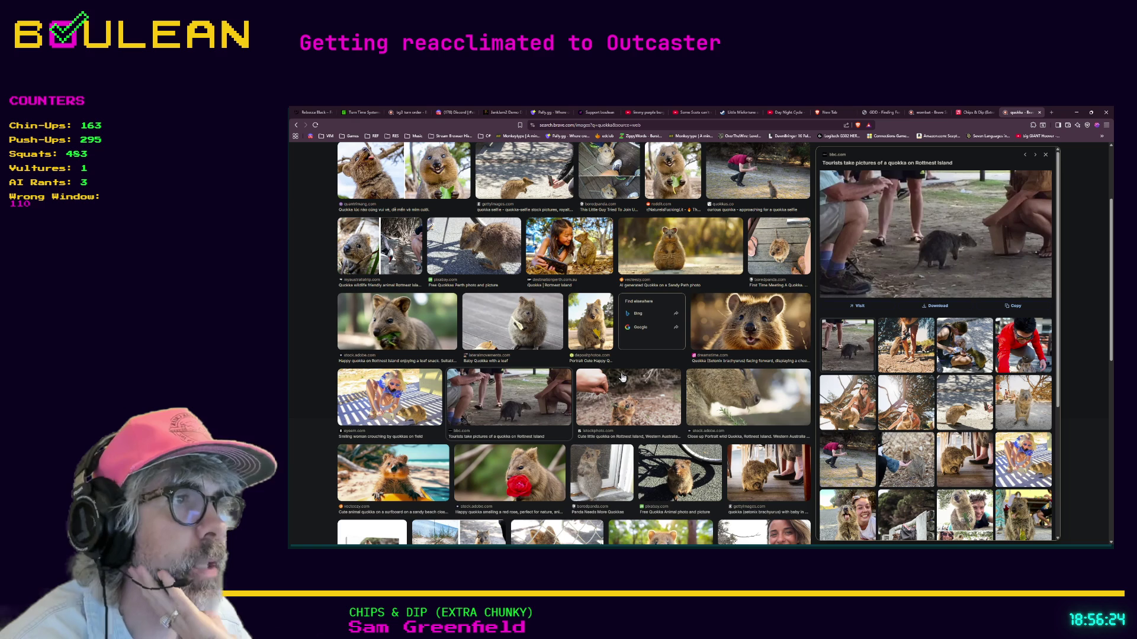
{"action": "scroll", "coordinate": [622, 377], "scroll_direction": "down", "scroll_amount": 2}
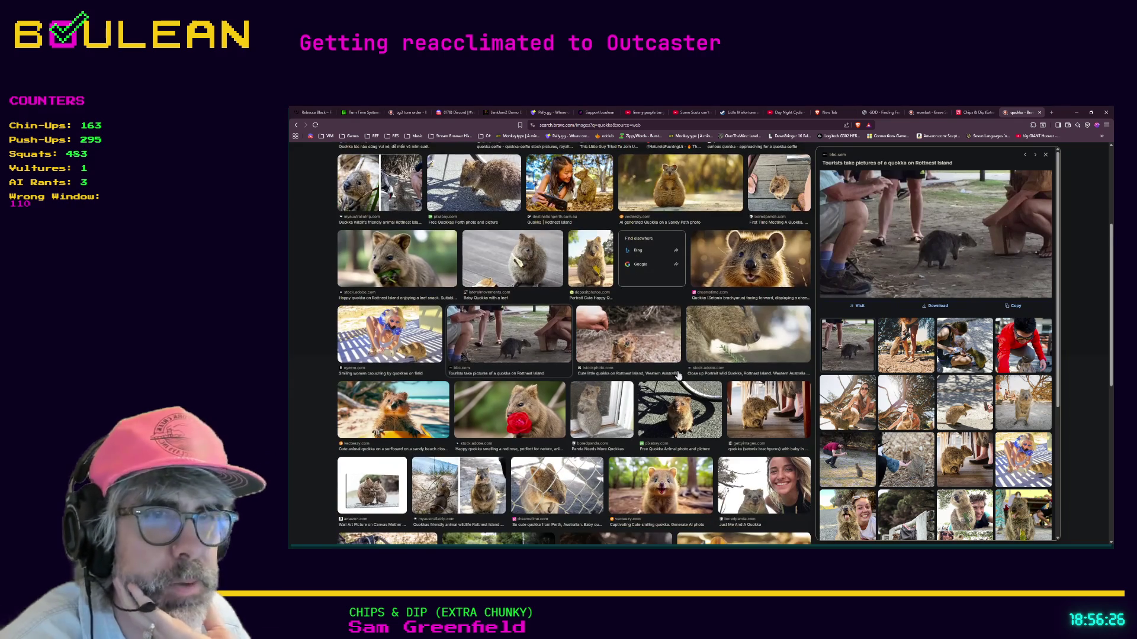
{"action": "scroll", "coordinate": [678, 375], "scroll_direction": "down", "scroll_amount": 1}
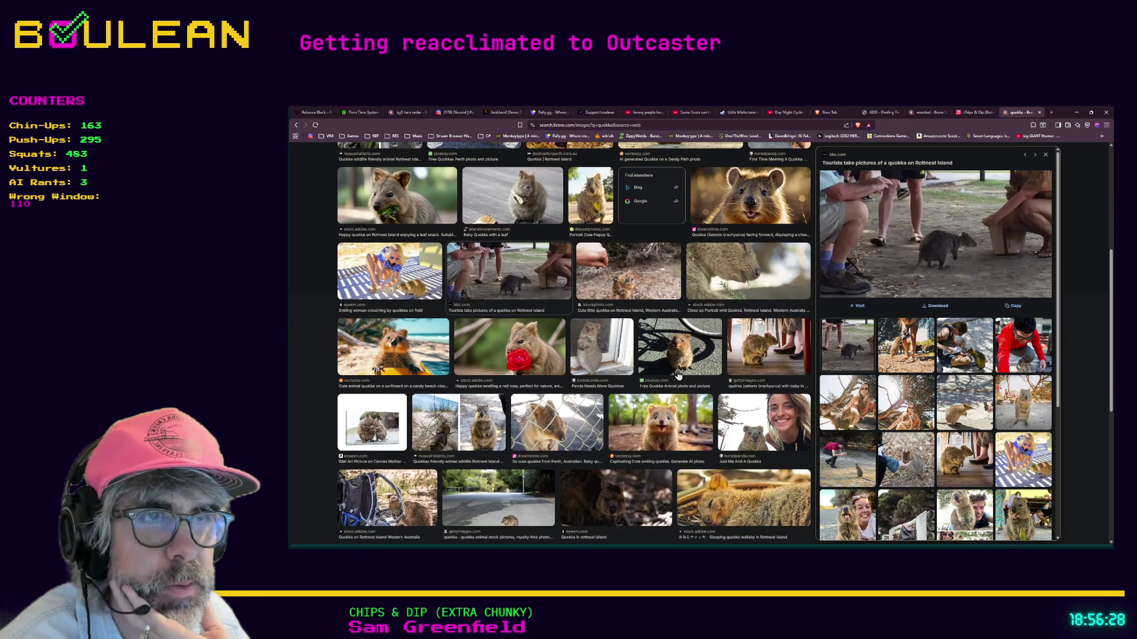
{"action": "left_click", "coordinate": [496, 424]}
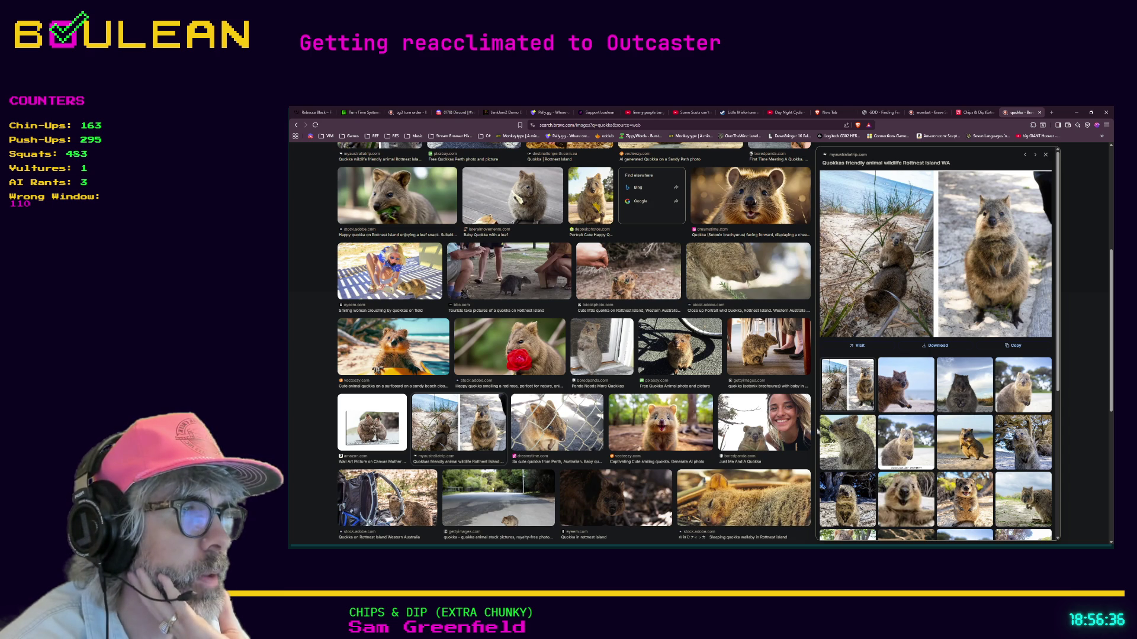
{"action": "left_click", "coordinate": [951, 441]}
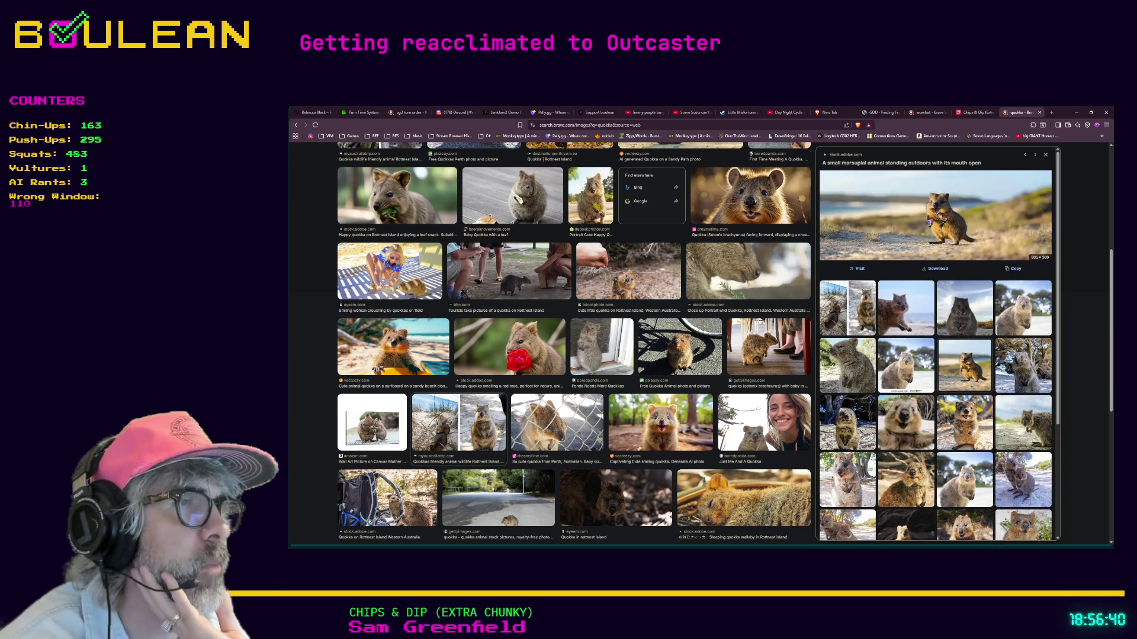
{"action": "left_click", "coordinate": [969, 420]}
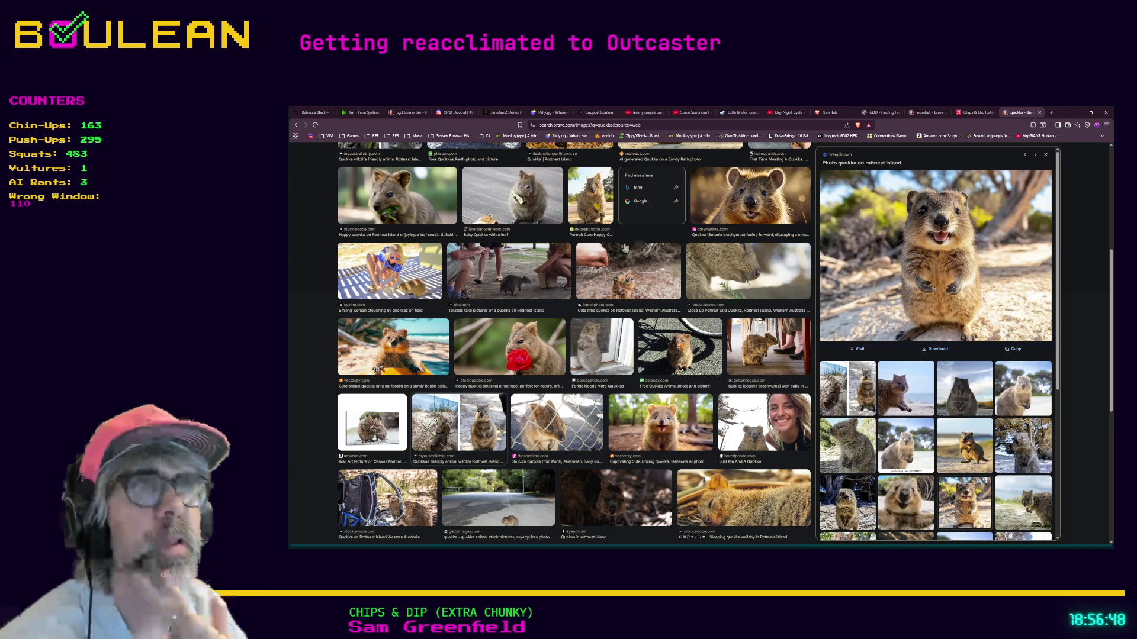
{"action": "scroll", "coordinate": [627, 249], "scroll_direction": "up", "scroll_amount": 5}
{"action": "left_click", "coordinate": [605, 161]}
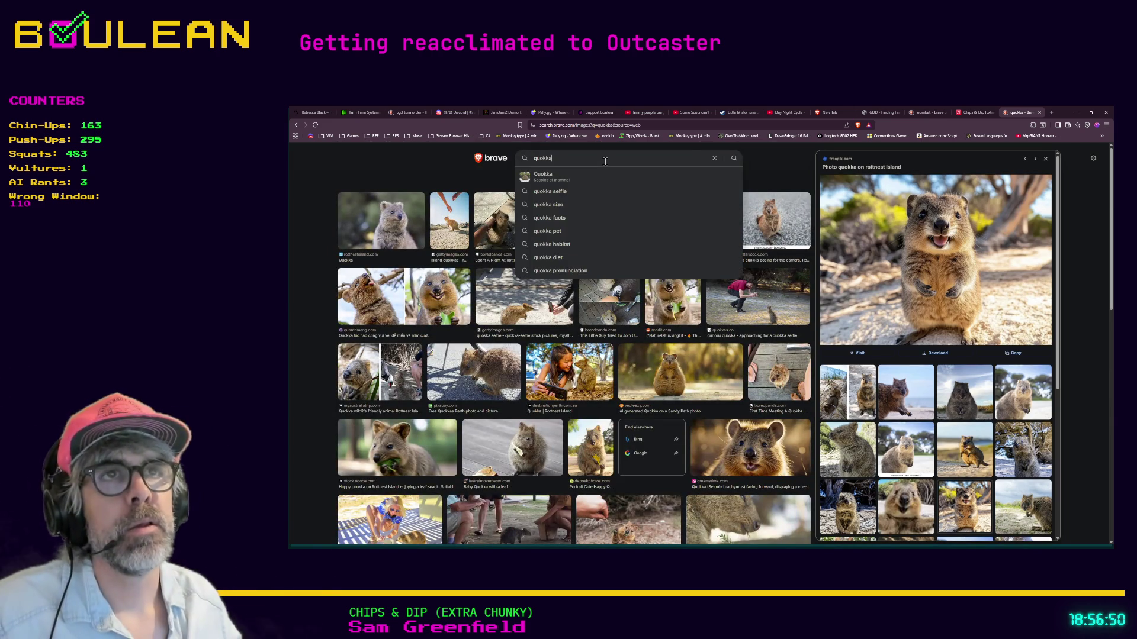
- Refine the image search to 'quokka that isn't AI' and show the filter options
{"action": "type", "text": "that isn't AI"}
{"action": "key", "text": "Return"}
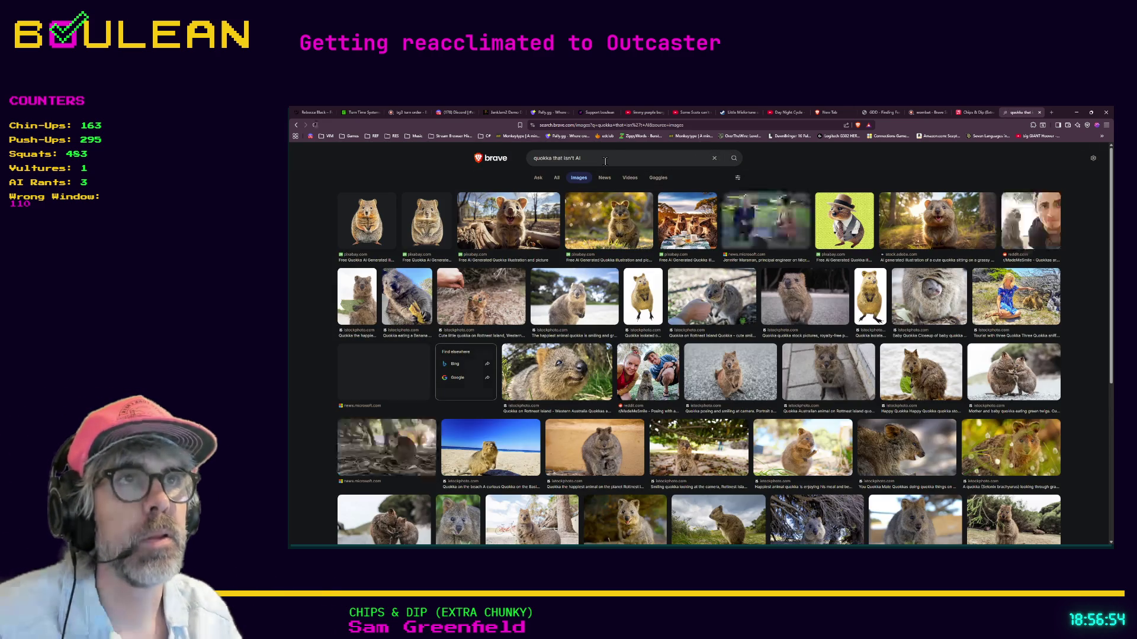
{"action": "left_click", "coordinate": [738, 179]}
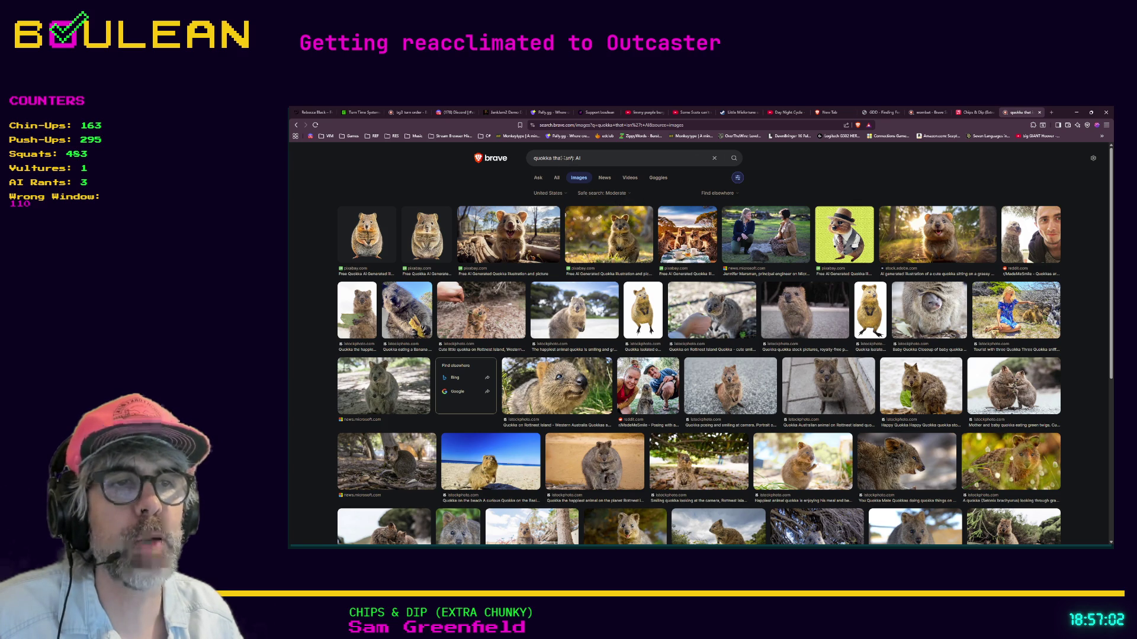
- Preview a few quokka images, back to the AI quokka on a log, then select the extra query words
{"action": "left_click", "coordinate": [542, 220]}
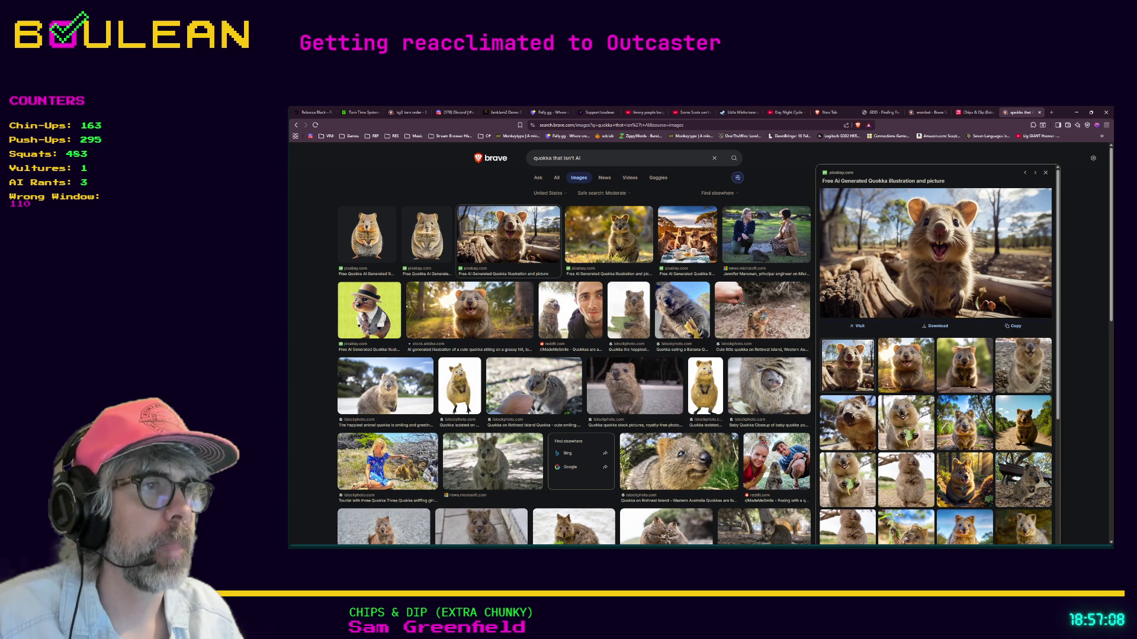
{"action": "left_click", "coordinate": [921, 422]}
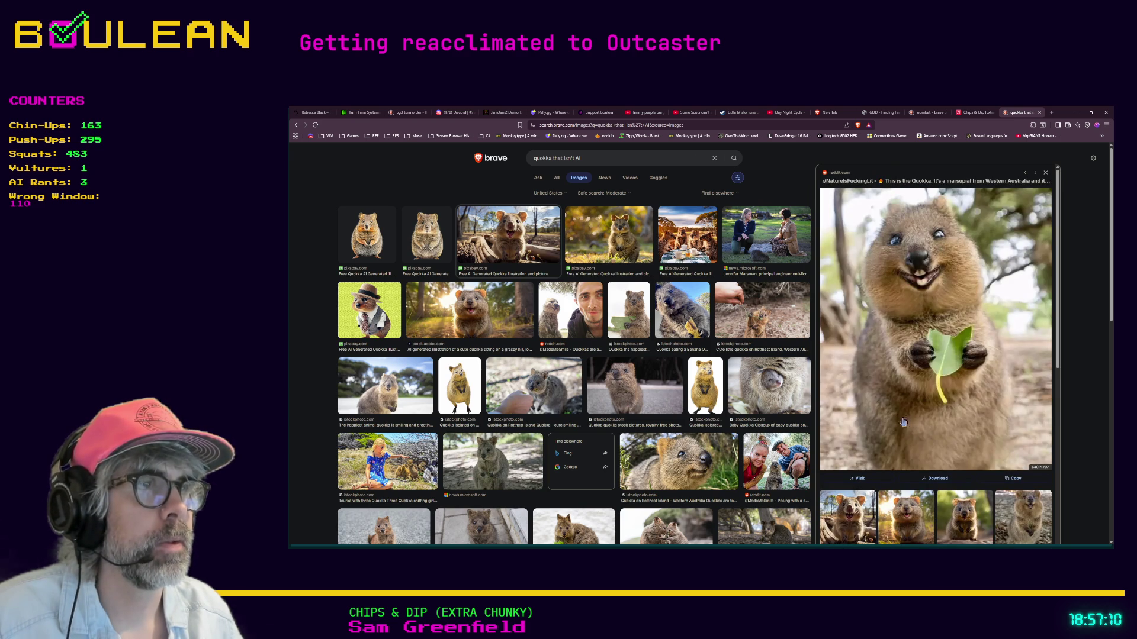
{"action": "scroll", "coordinate": [900, 420], "scroll_direction": "down", "scroll_amount": 1}
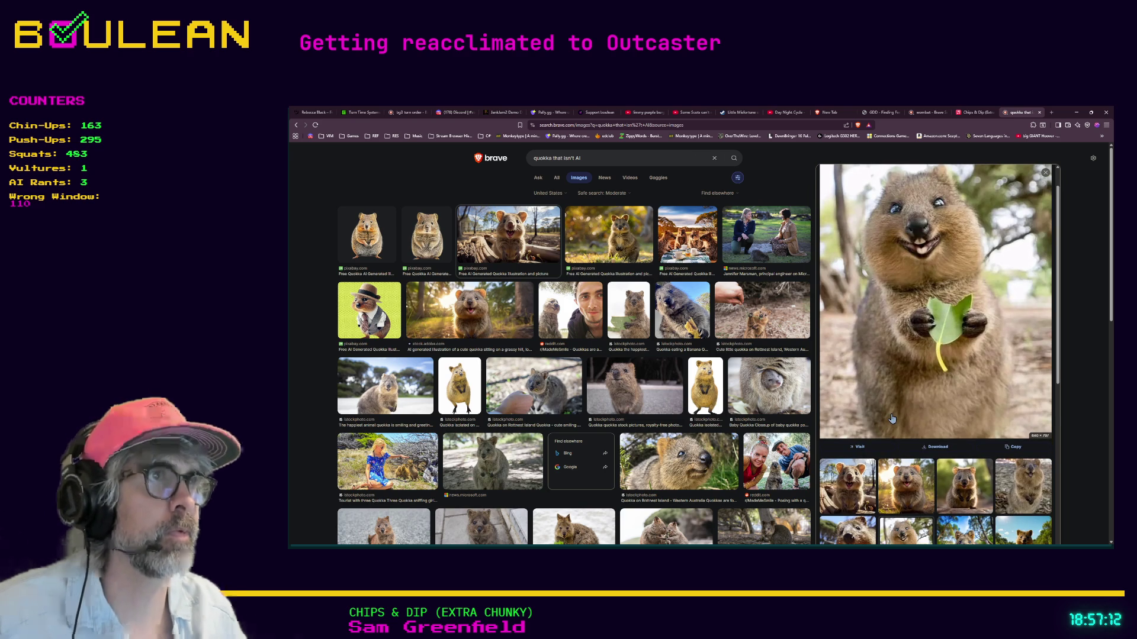
{"action": "left_click", "coordinate": [847, 486]}
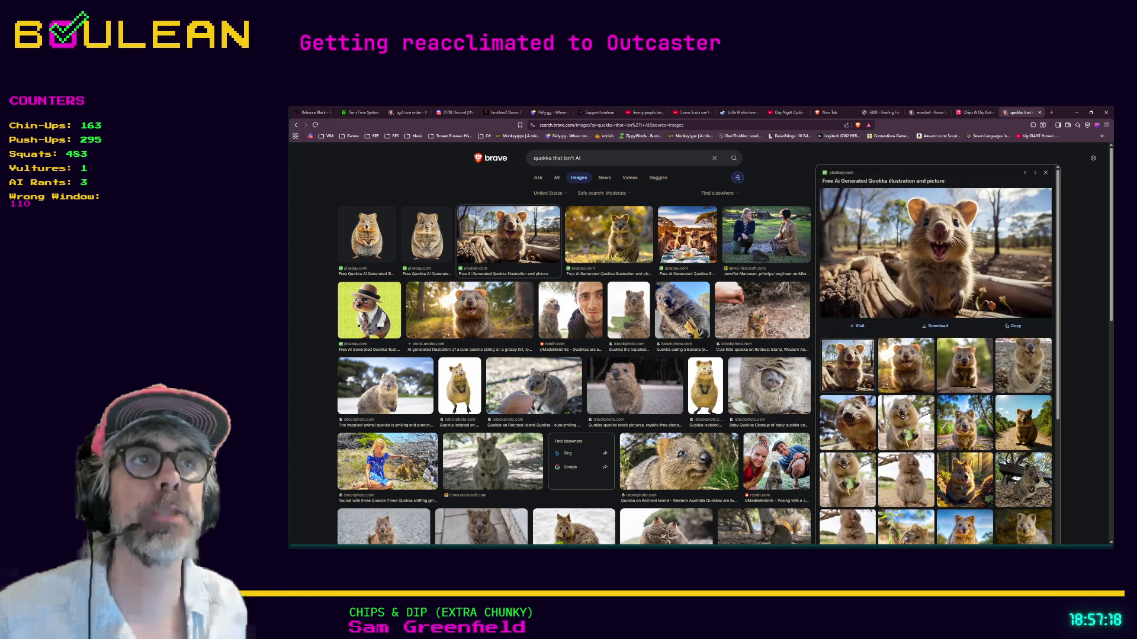
{"action": "left_click", "coordinate": [566, 160]}
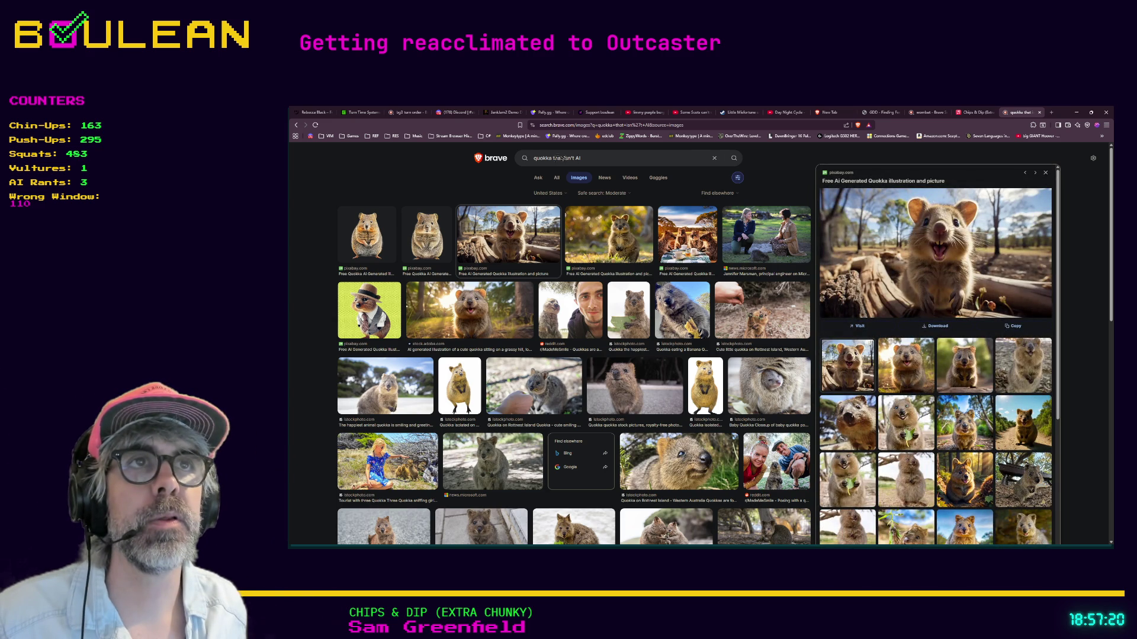
{"action": "left_click_drag", "start_coordinate": [554, 159], "coordinate": [593, 161]}
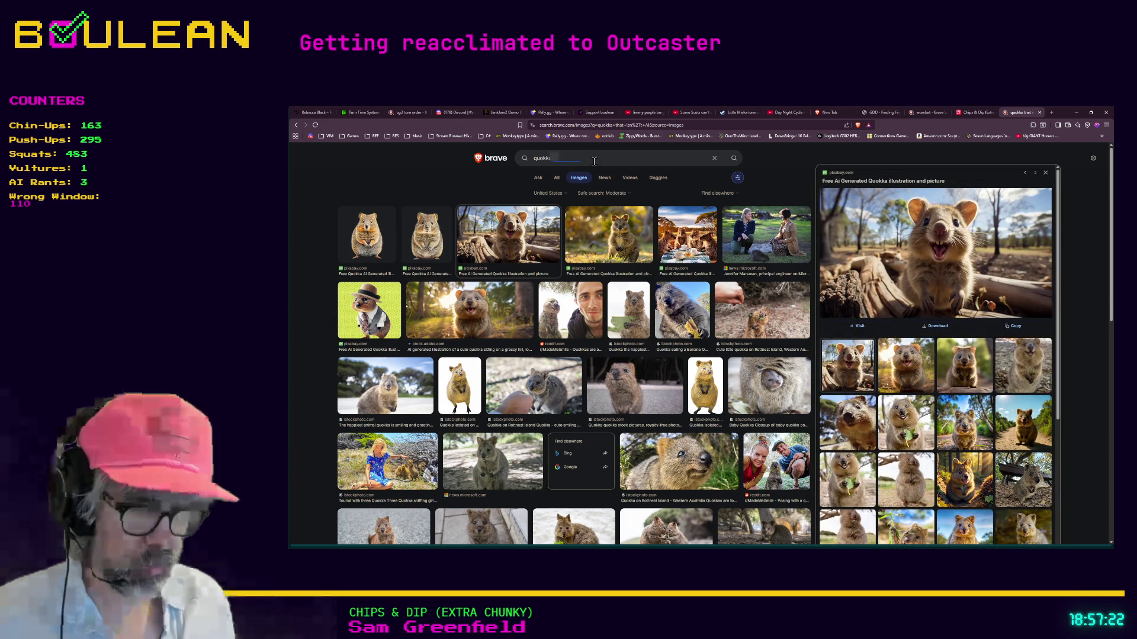
- Search images for 'quokka -ai' and open the happy beach quokka's source page
{"action": "type", "text": " -ai"}
{"action": "key", "text": "Return"}
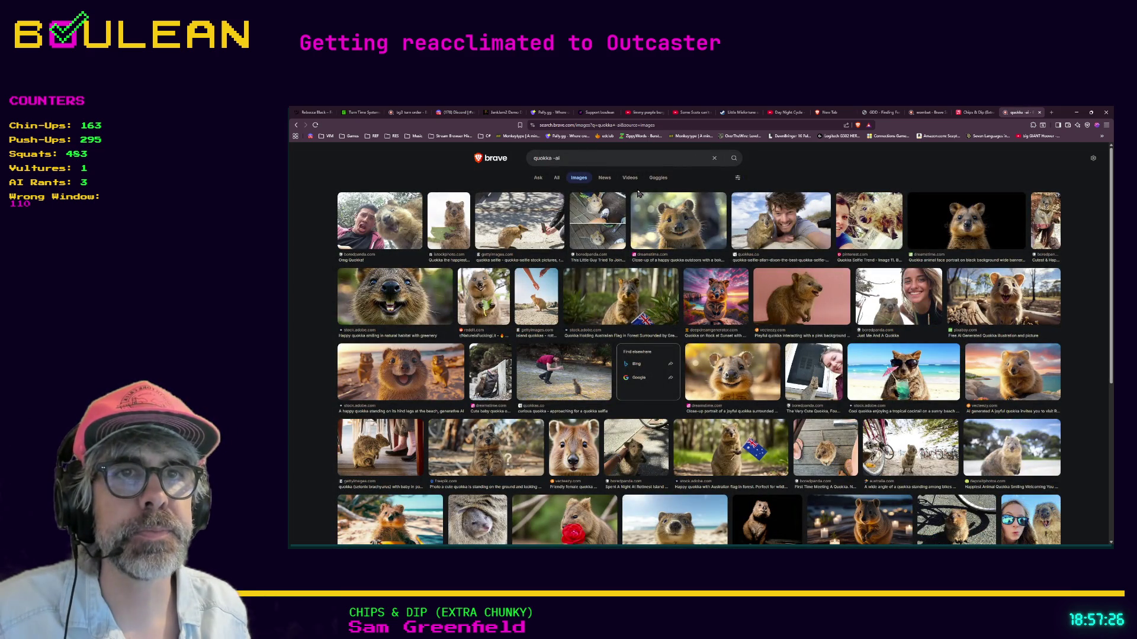
{"action": "left_click", "coordinate": [408, 367]}
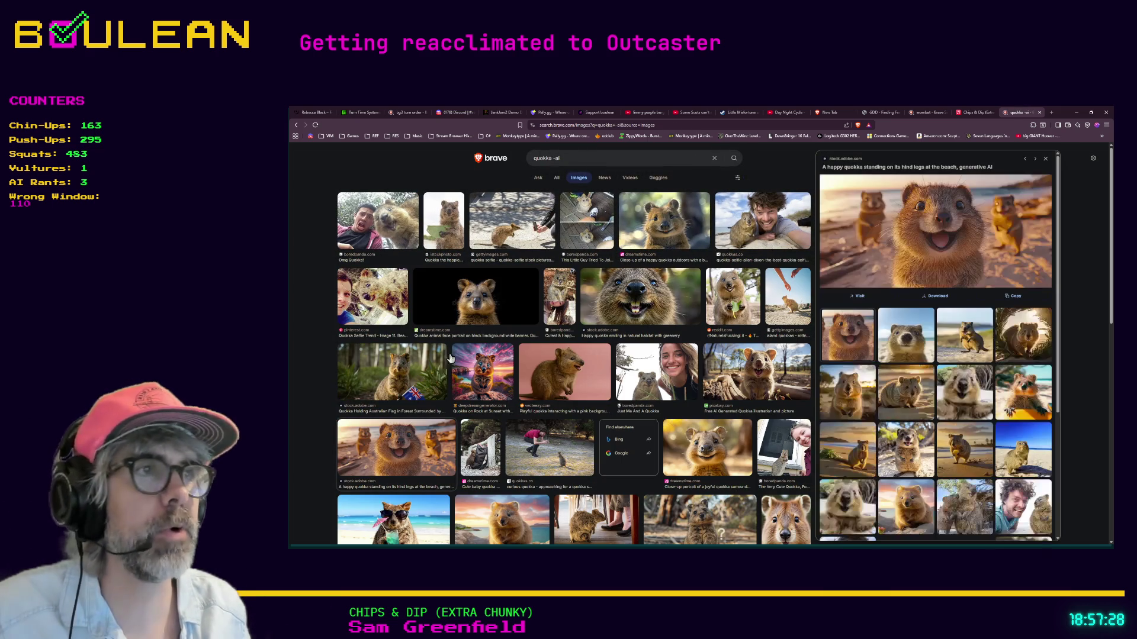
{"action": "left_click", "coordinate": [941, 236]}
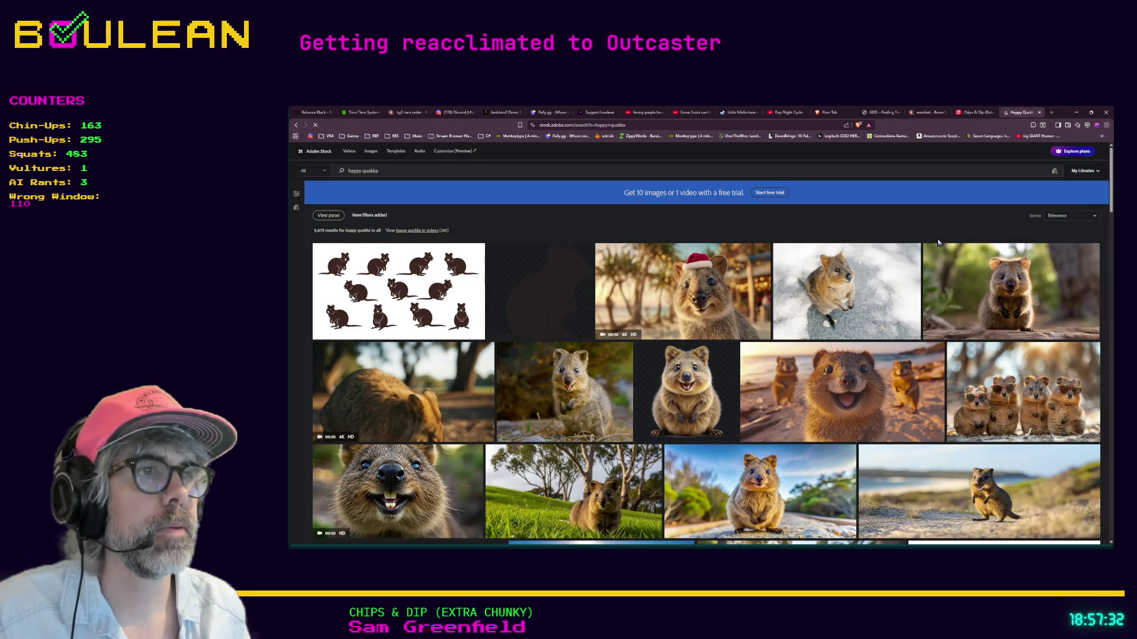
- View the beach quokka's Adobe Stock details, return to the happy quokka results, then open a new tab
{"action": "scroll", "coordinate": [791, 405], "scroll_direction": "down", "scroll_amount": 5}
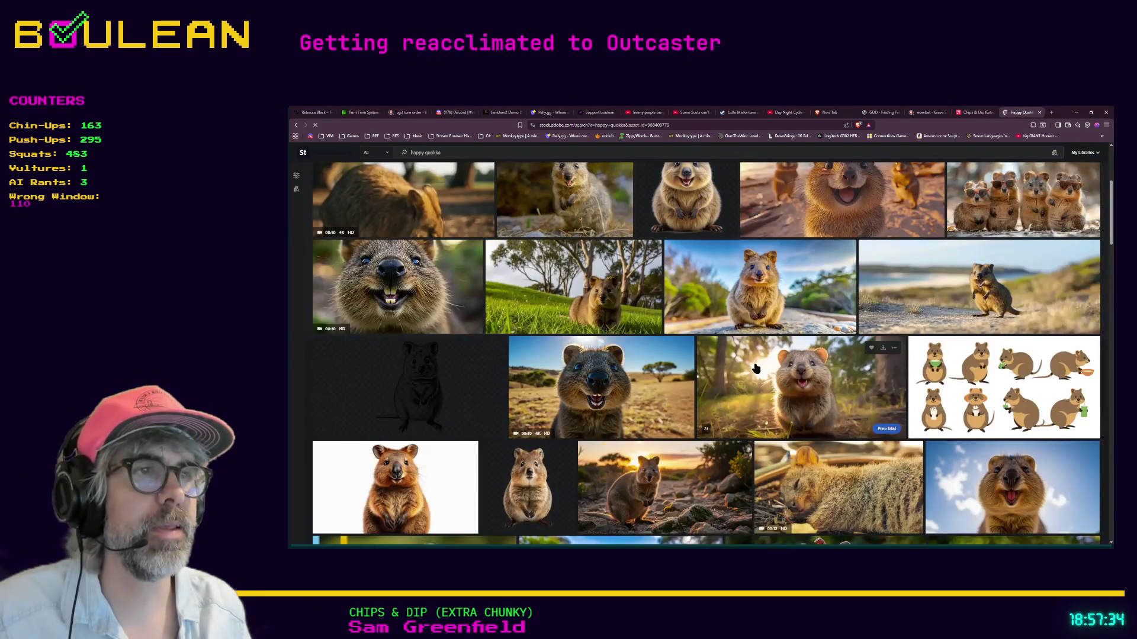
{"action": "left_click", "coordinate": [754, 366]}
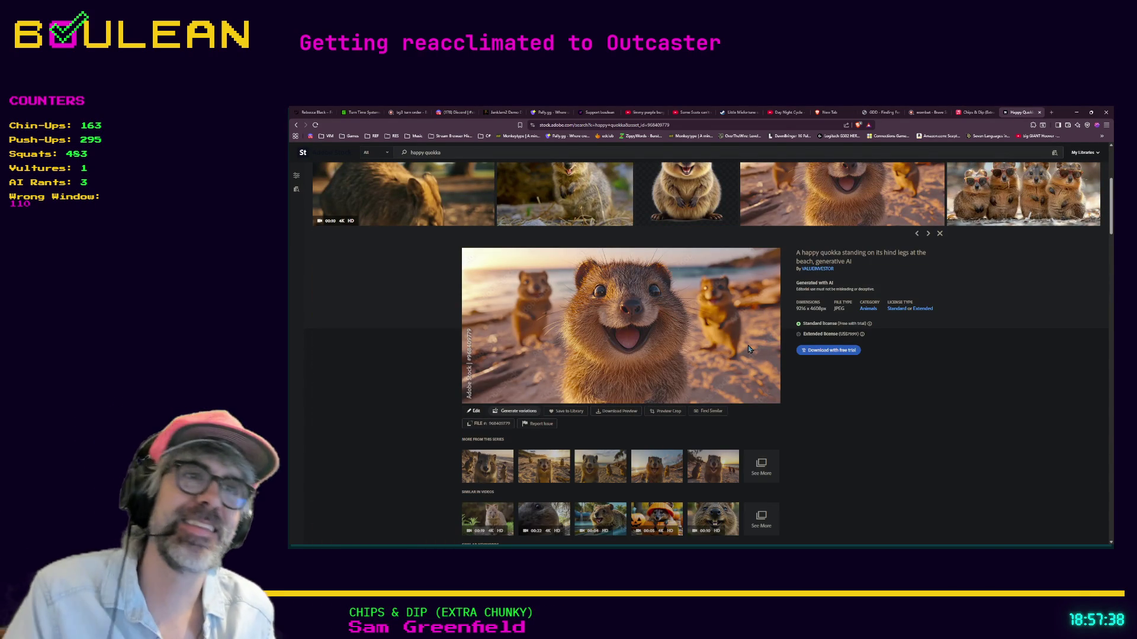
{"action": "left_click", "coordinate": [298, 125]}
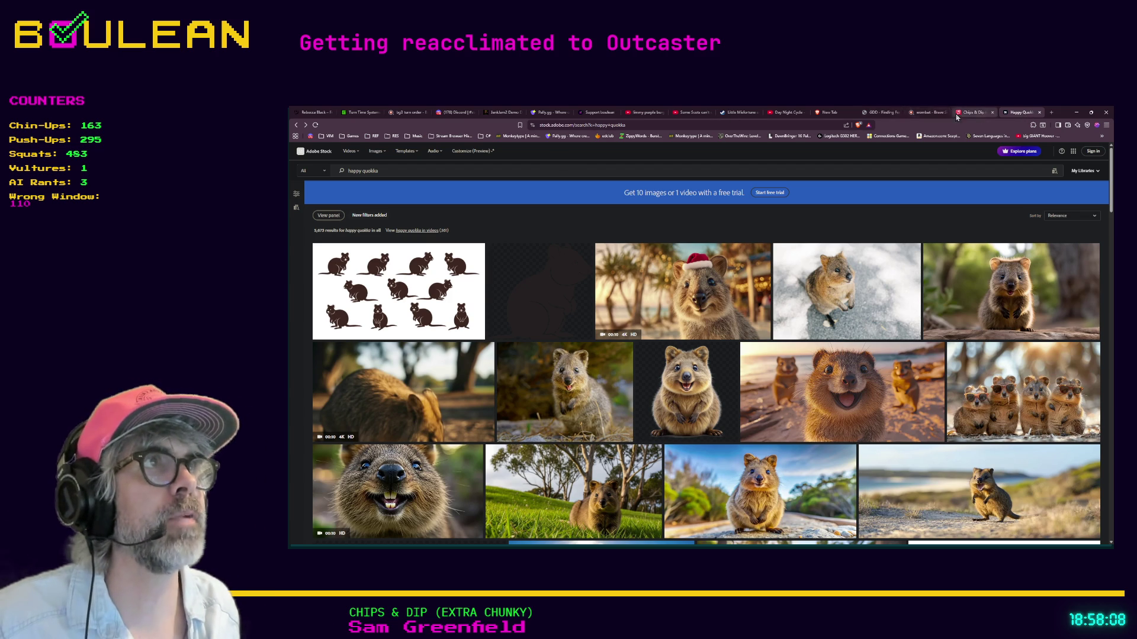
{"action": "key", "text": "ctrl+t"}
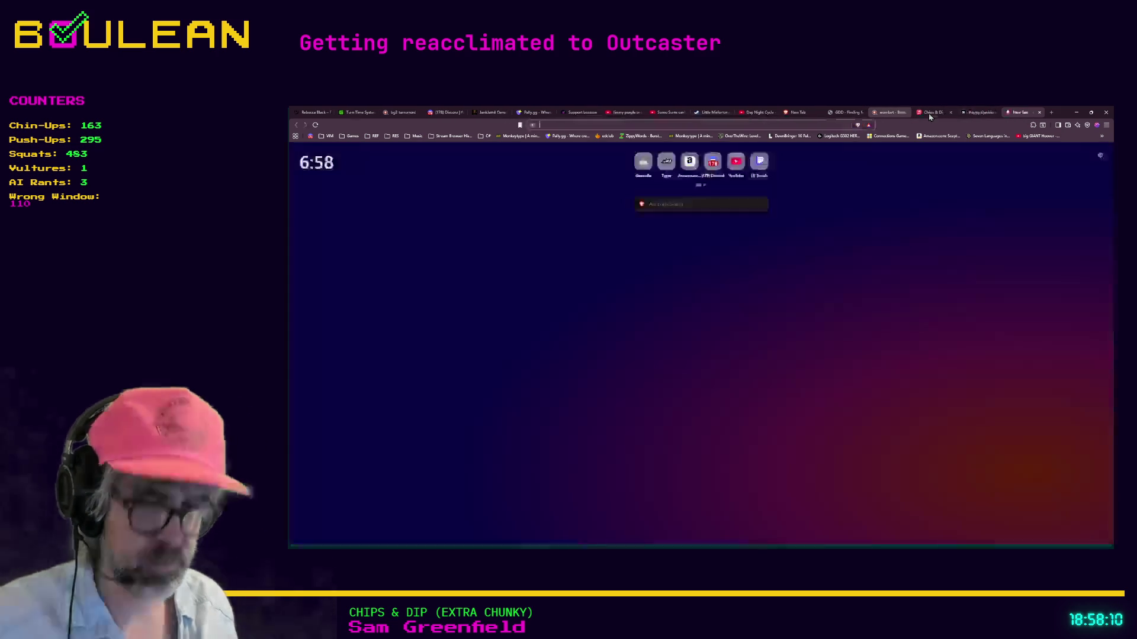
- Search 'quokka' to bring up the Wikipedia Quokka article, then start a fresh tab
{"action": "type", "text": "quokka"}
{"action": "key", "text": "Return"}
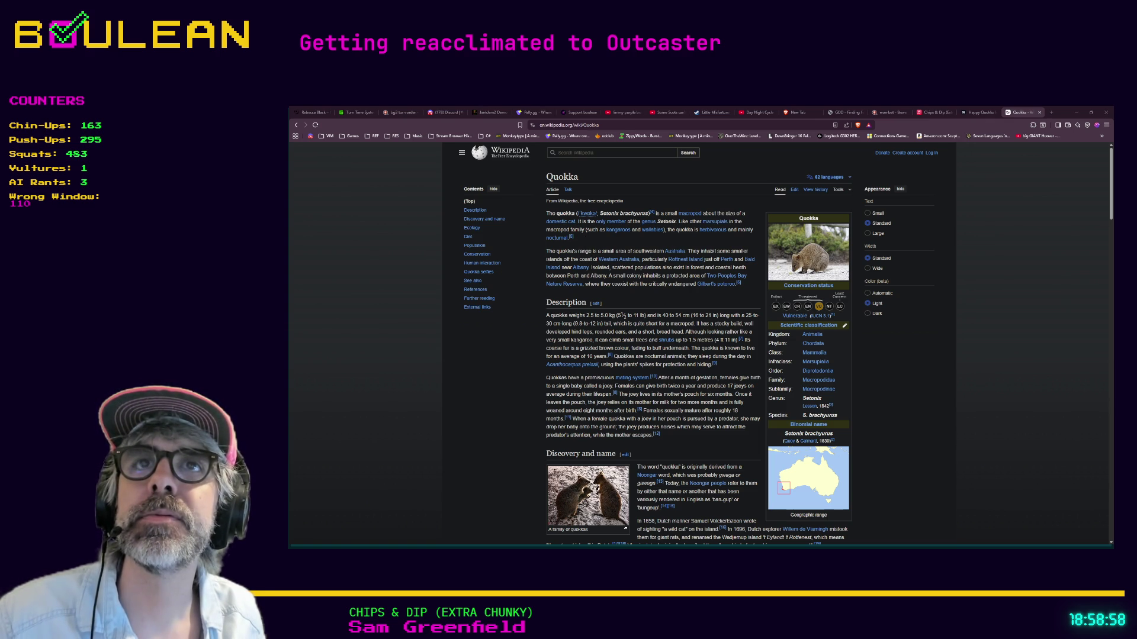
{"action": "key", "text": "ctrl+t"}
- Load simple.wikipedia.org/wiki/Quokka and skim the article
{"action": "type", "text": "simple.wikipedia.org/wiki/Quokka"}
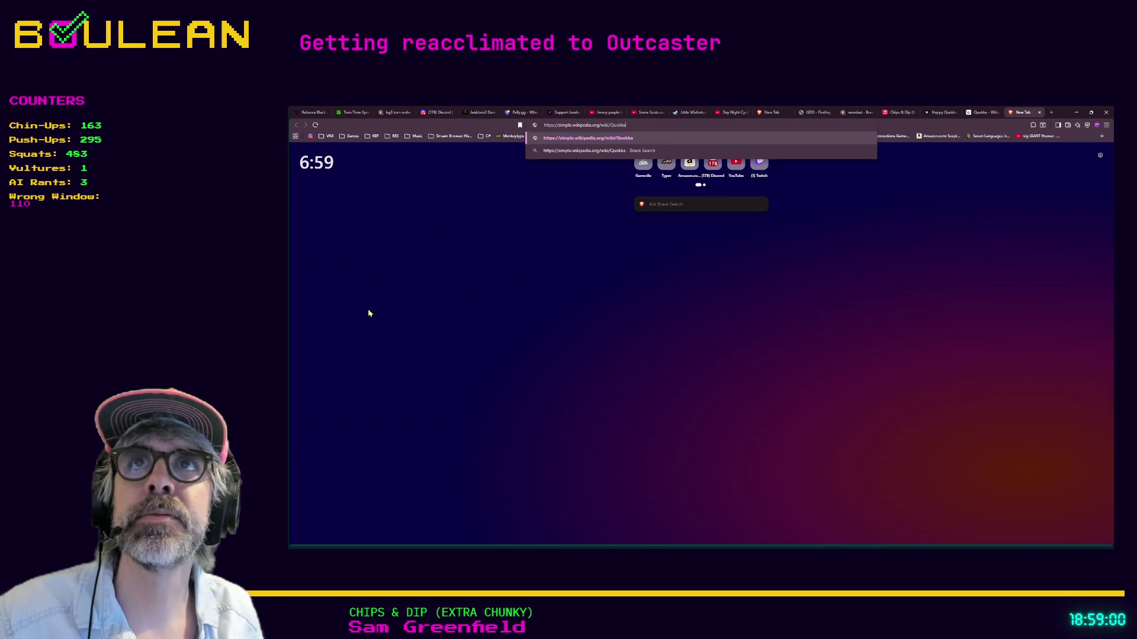
{"action": "key", "text": "Return"}
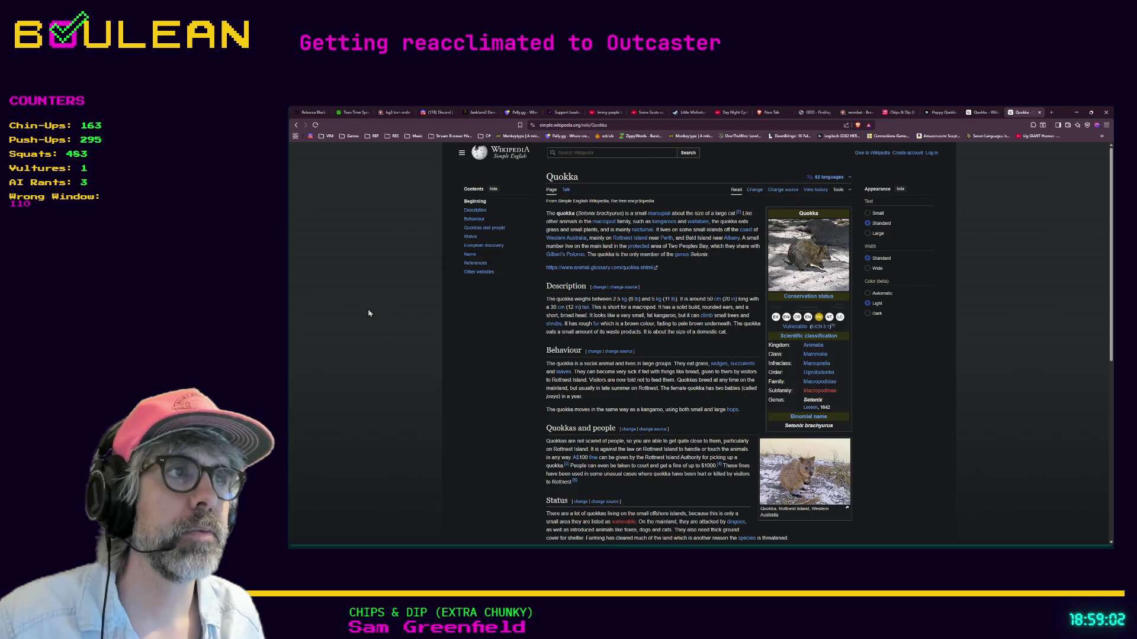
{"action": "scroll", "coordinate": [391, 309], "scroll_direction": "down", "scroll_amount": 2}
{"action": "scroll", "coordinate": [628, 330], "scroll_direction": "up", "scroll_amount": 2}
- View the Rottnest Island quokka photo and the other quokka photo full-screen, then close the viewer
{"action": "left_click", "coordinate": [827, 472]}
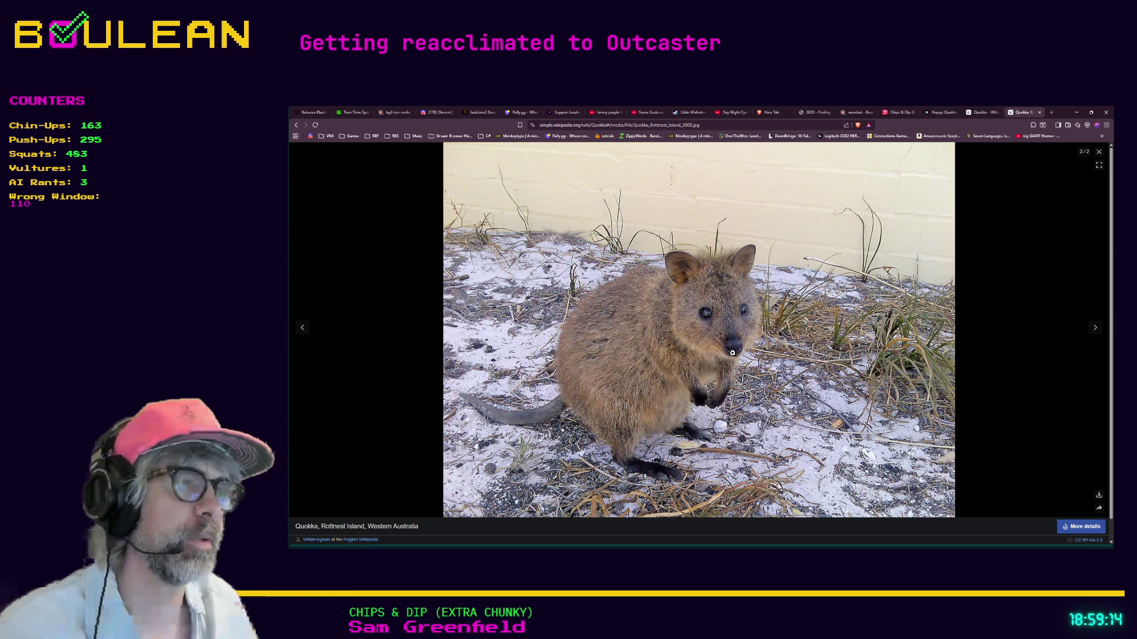
{"action": "left_click", "coordinate": [1094, 328]}
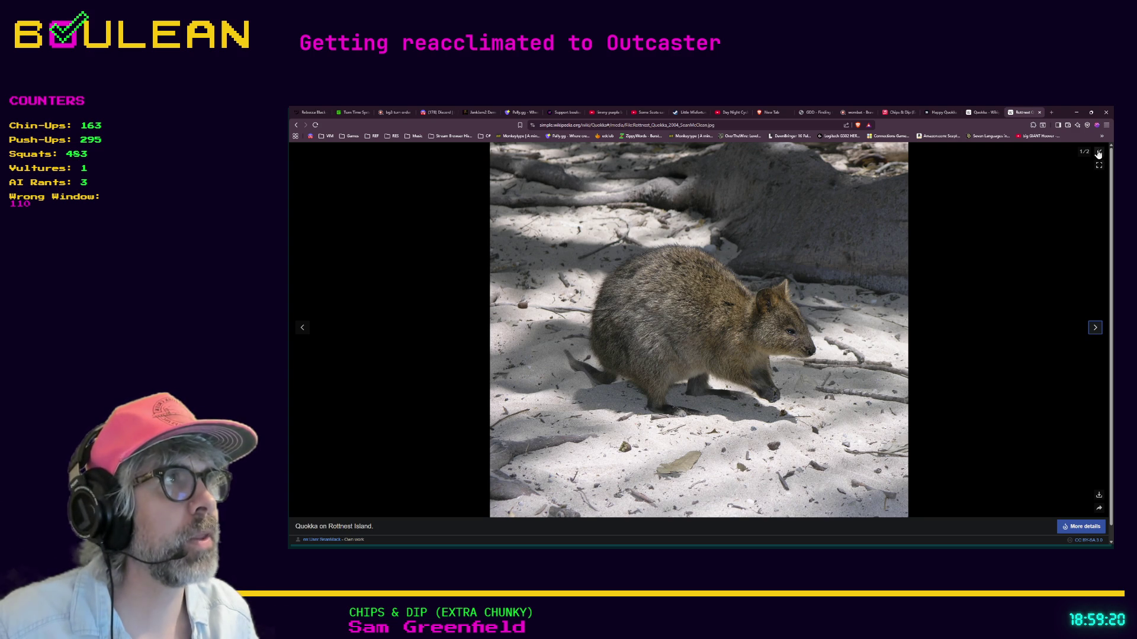
{"action": "left_click", "coordinate": [1099, 151]}
- Return to the top of the article and select its web address for copying
{"action": "scroll", "coordinate": [959, 238], "scroll_direction": "down", "scroll_amount": 10}
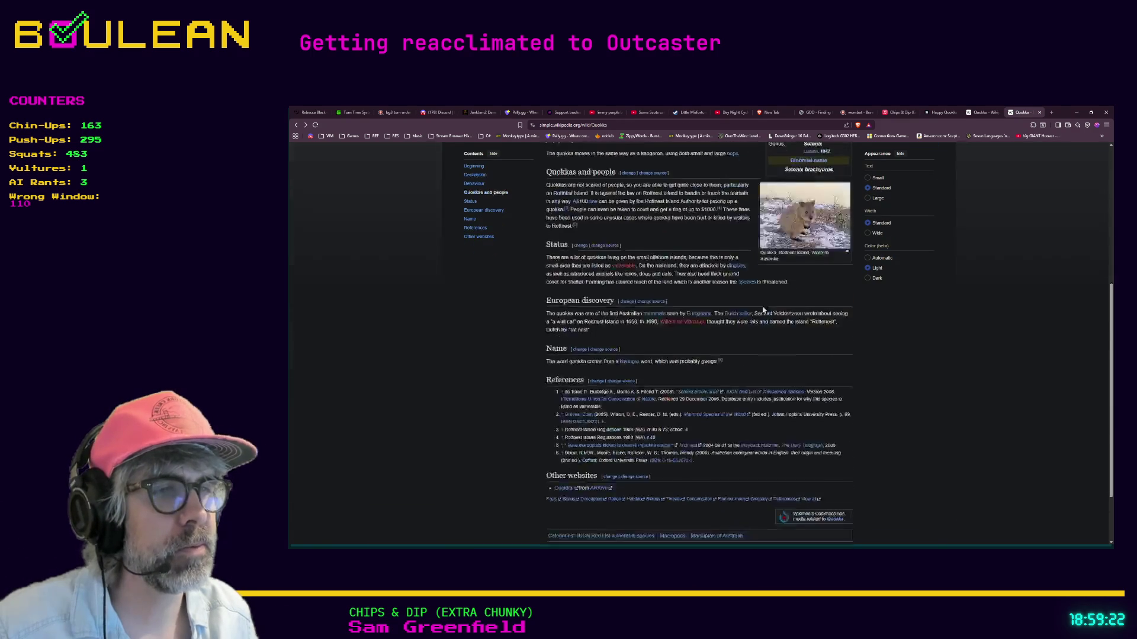
{"action": "scroll", "coordinate": [763, 310], "scroll_direction": "up", "scroll_amount": 10}
{"action": "scroll", "coordinate": [763, 310], "scroll_direction": "up", "scroll_amount": 1}
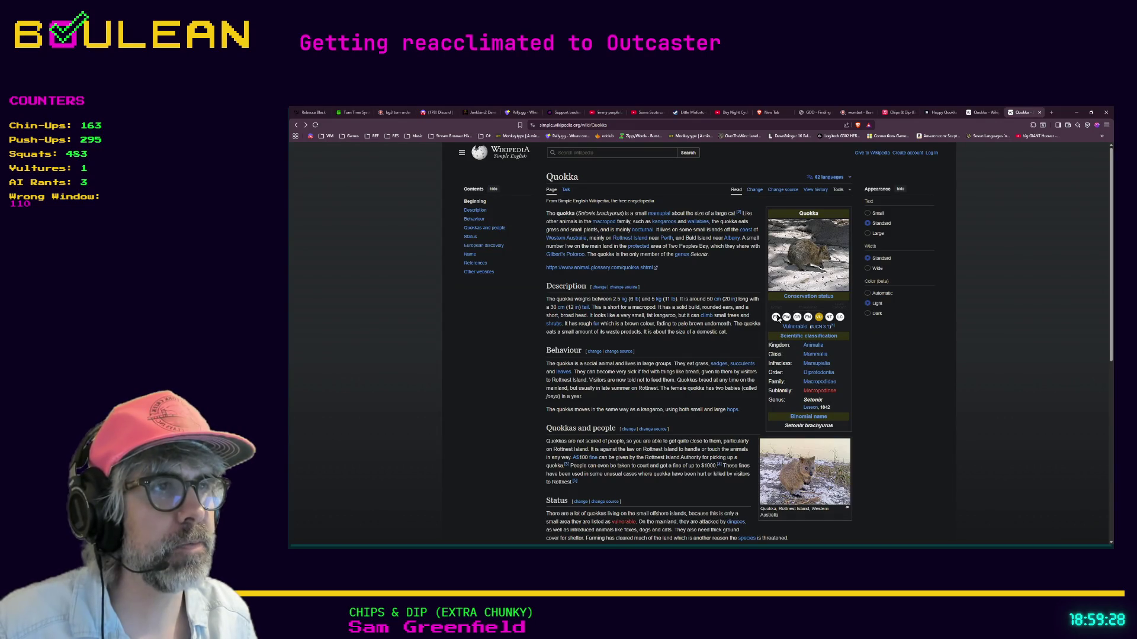
{"action": "mouse_move", "coordinate": [788, 330]}
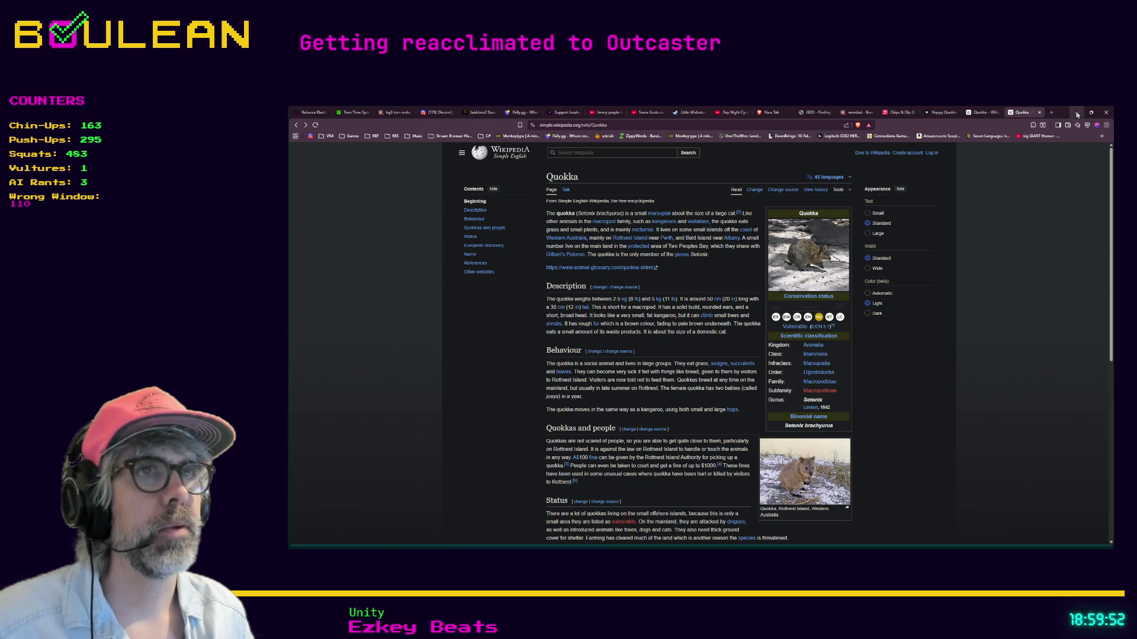
{"action": "left_click", "coordinate": [574, 125]}
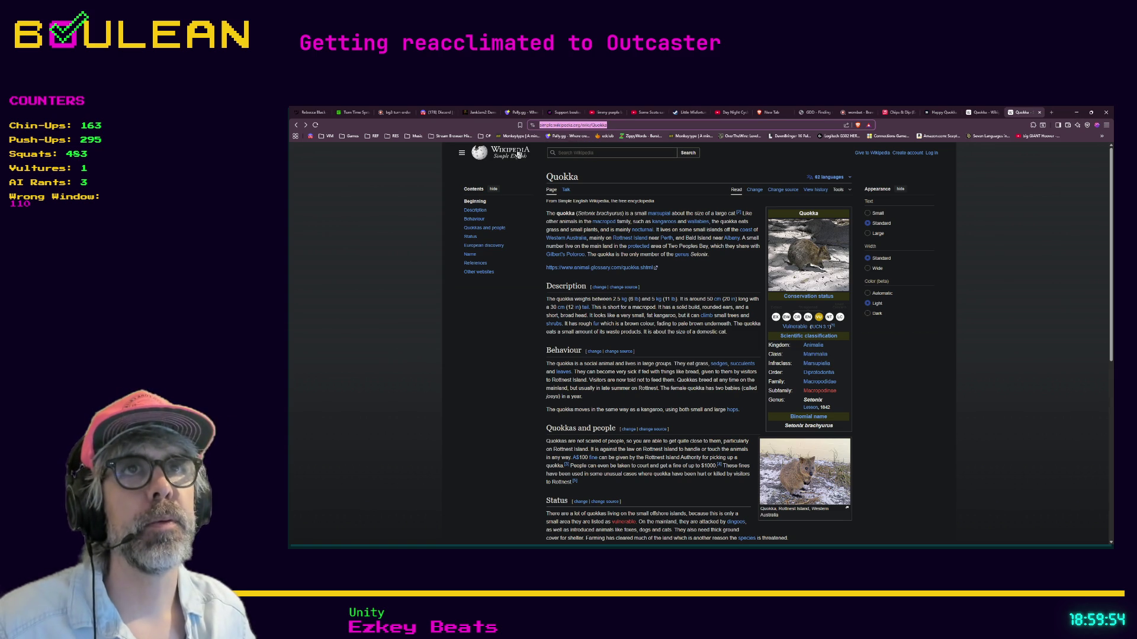
- Open the #today-i-learned channel on the Discord server
{"action": "left_click", "coordinate": [435, 116]}
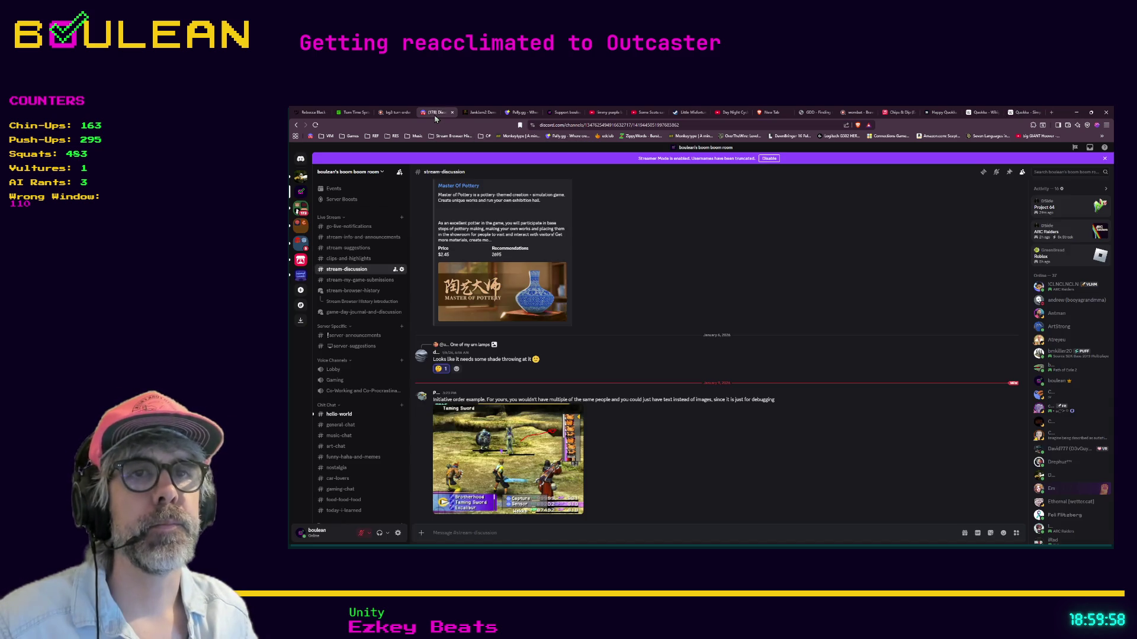
{"action": "scroll", "coordinate": [377, 334], "scroll_direction": "down", "scroll_amount": 2}
{"action": "scroll", "coordinate": [377, 333], "scroll_direction": "down", "scroll_amount": 3}
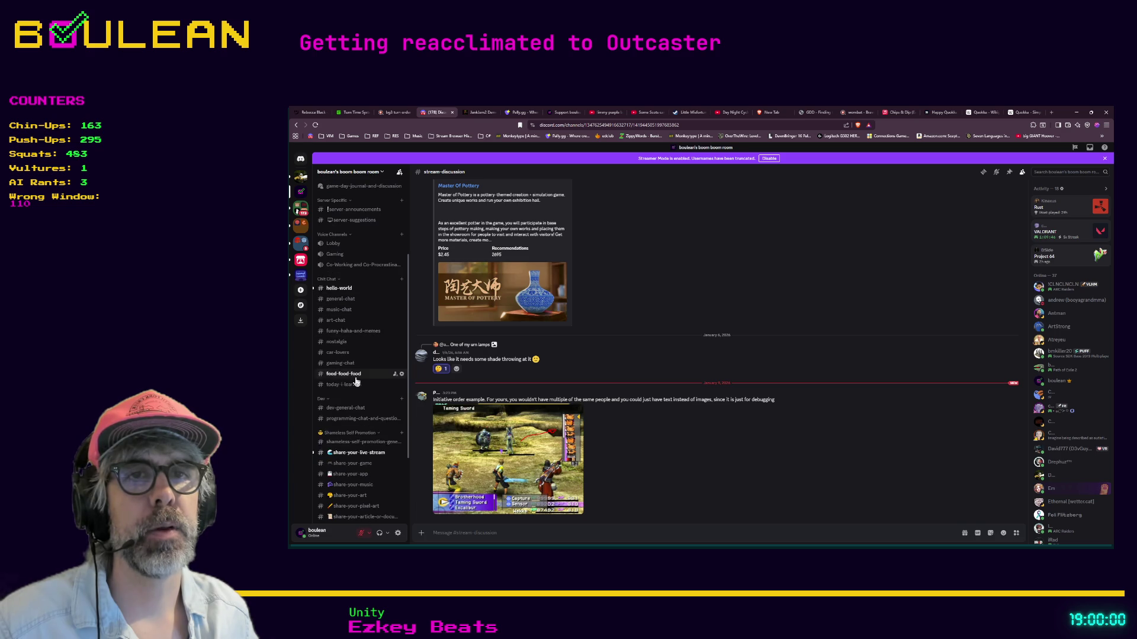
{"action": "left_click", "coordinate": [358, 384]}
- Post 'Today I learned about Quokkas!' with the pasted Wikipedia link, then return to Godot
{"action": "left_click", "coordinate": [514, 532]}
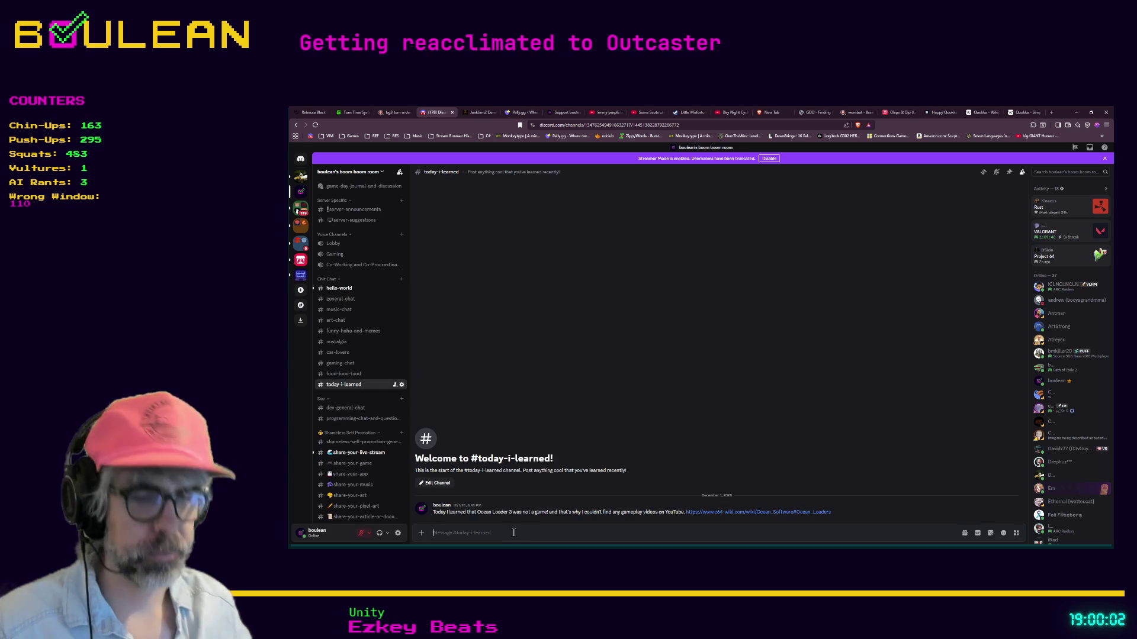
{"action": "type", "text": "Today I learned about Q"}
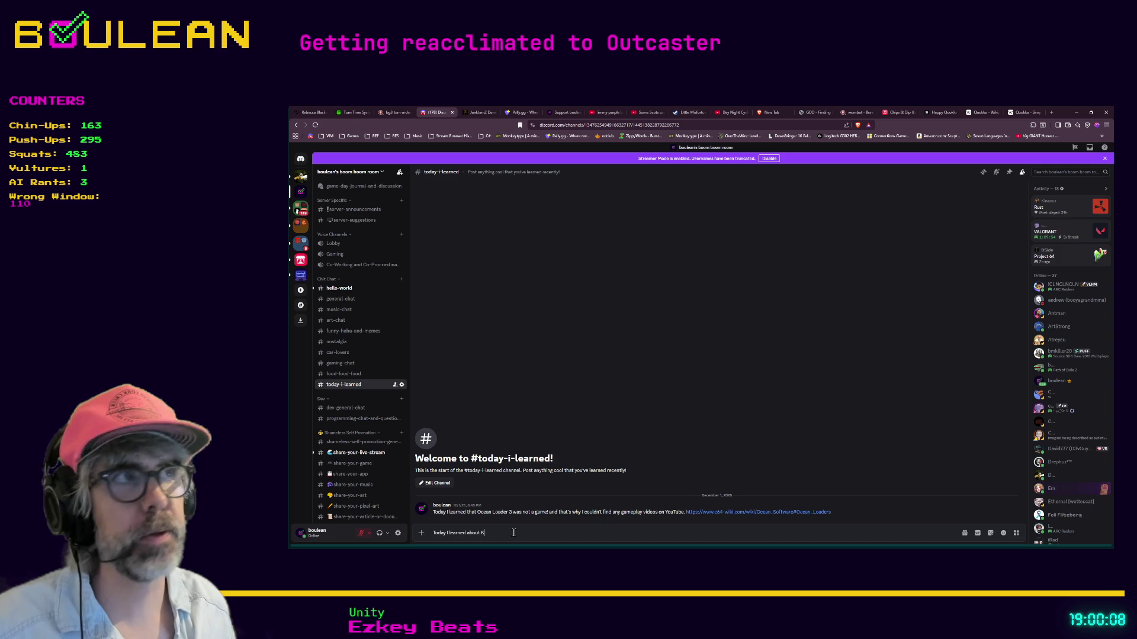
{"action": "type", "text": "O"}
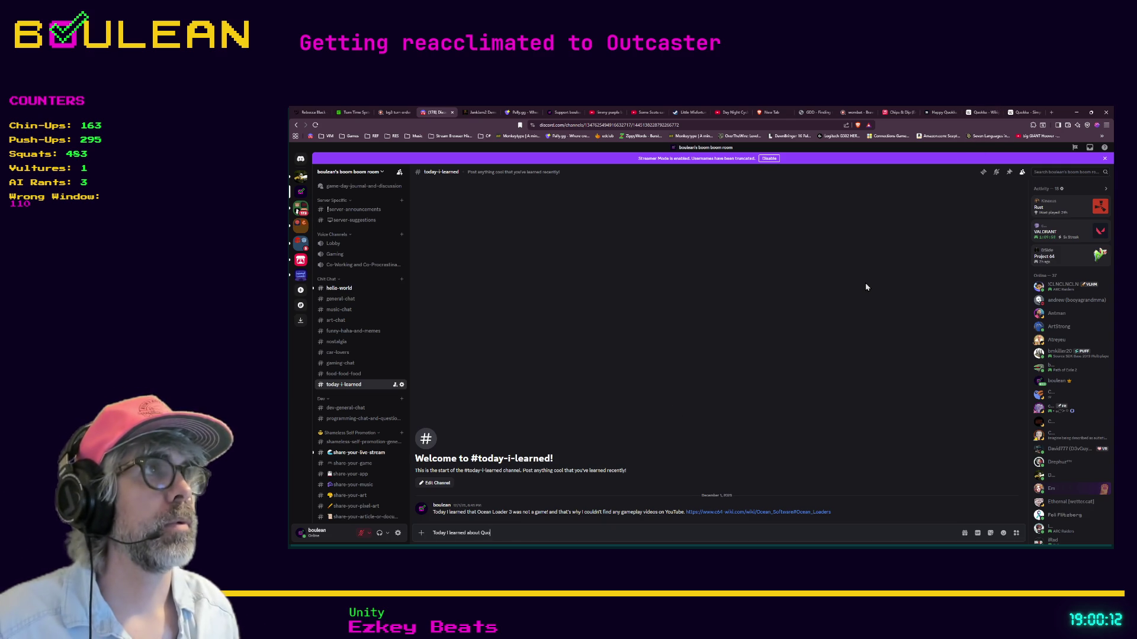
{"action": "type", "text": "kkas!"}
{"action": "type", "text": "https://simple.wikipedia.org/wiki/Quokka"}
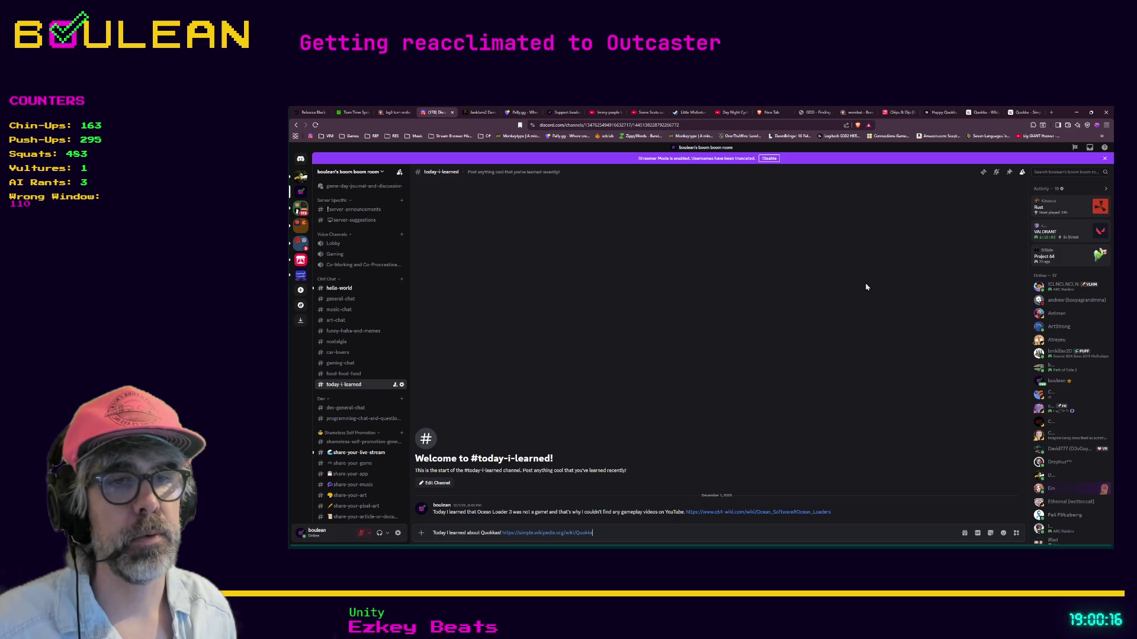
{"action": "key", "text": "Return"}
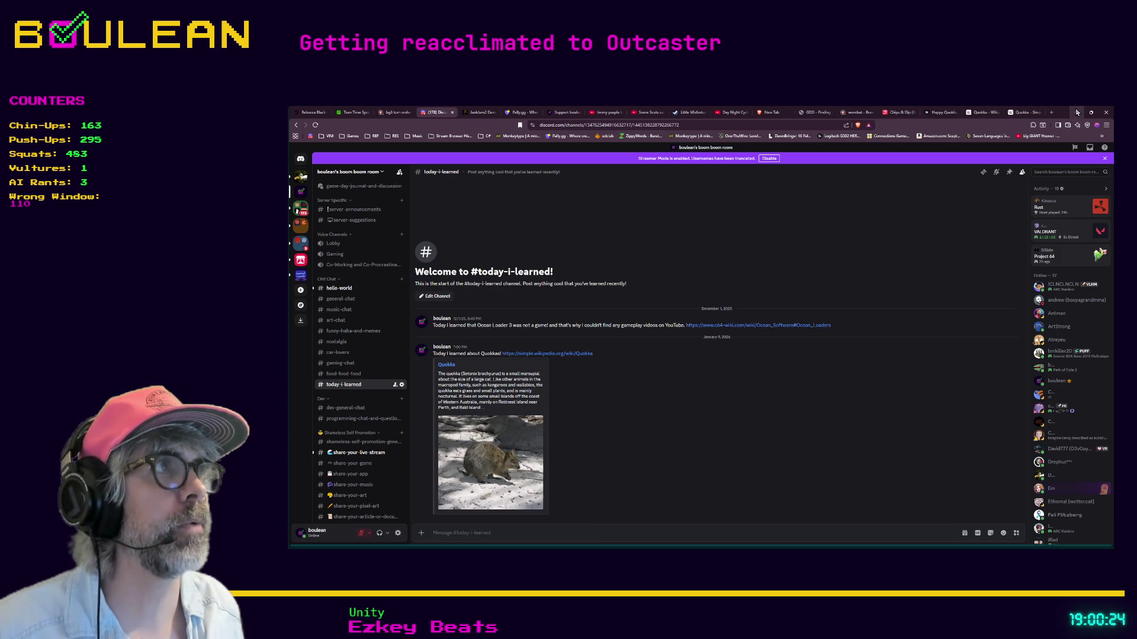
{"action": "key", "text": "alt+Tab"}
{"action": "left_click", "coordinate": [752, 341]}
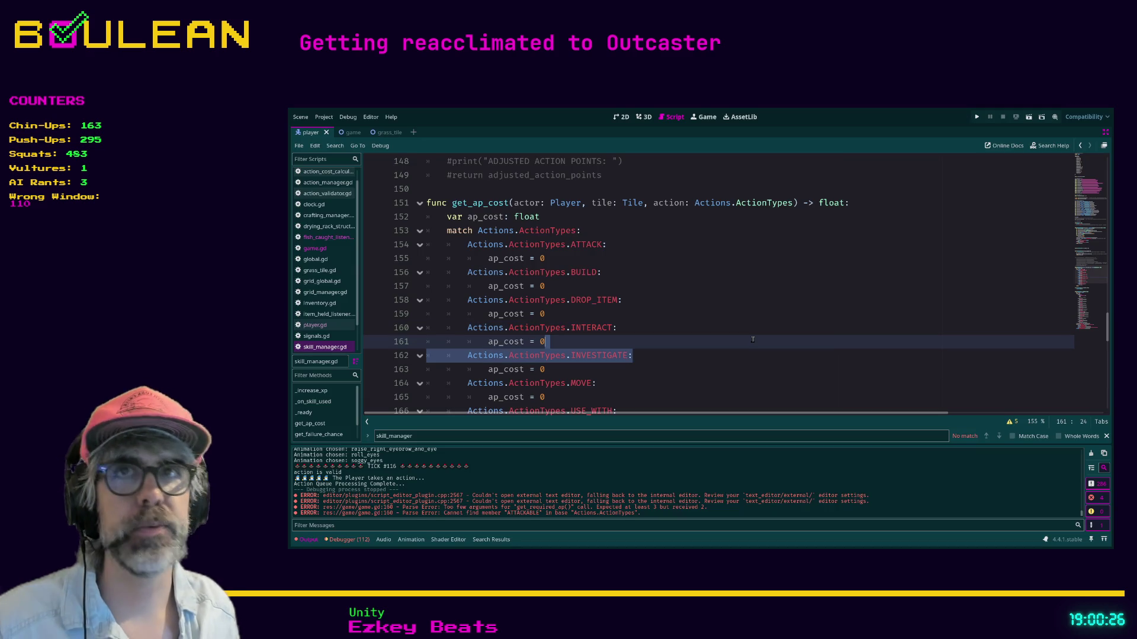
{"action": "left_click", "coordinate": [746, 320]}
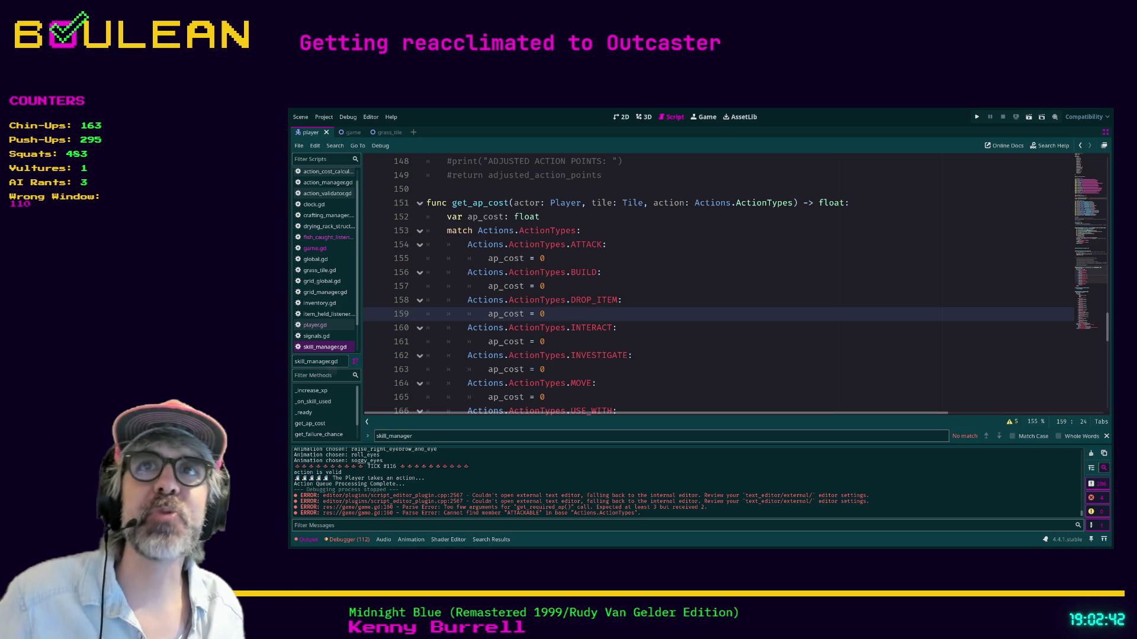
{"action": "left_click", "coordinate": [719, 327]}
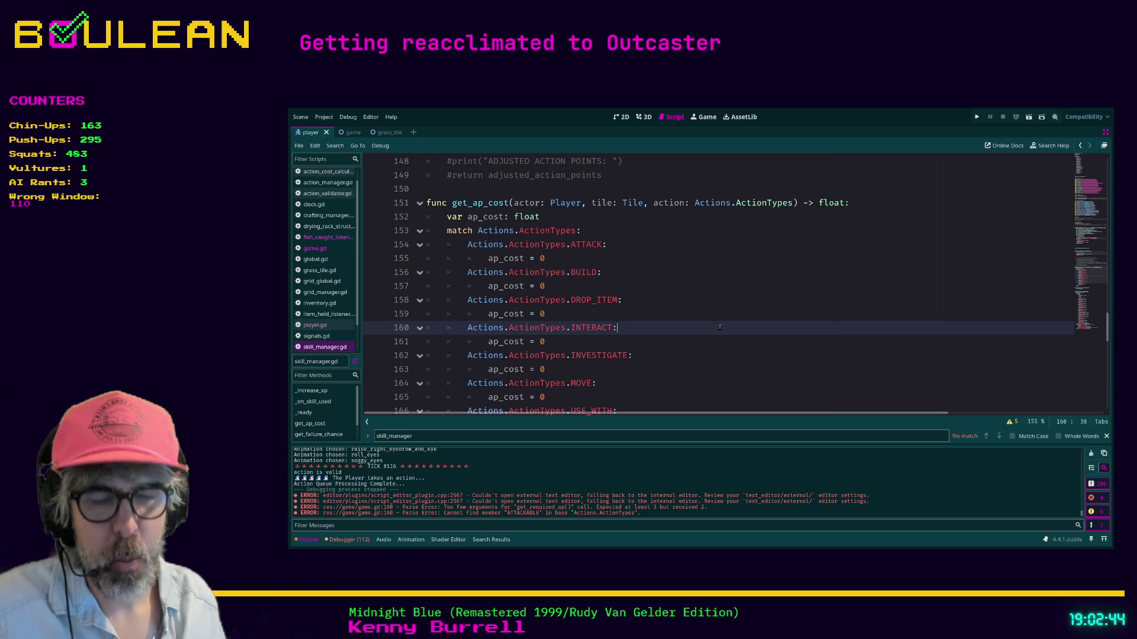
- Close the skill_manager find bar and put the caret on the INTERACT cost line
{"action": "key", "text": "Escape"}
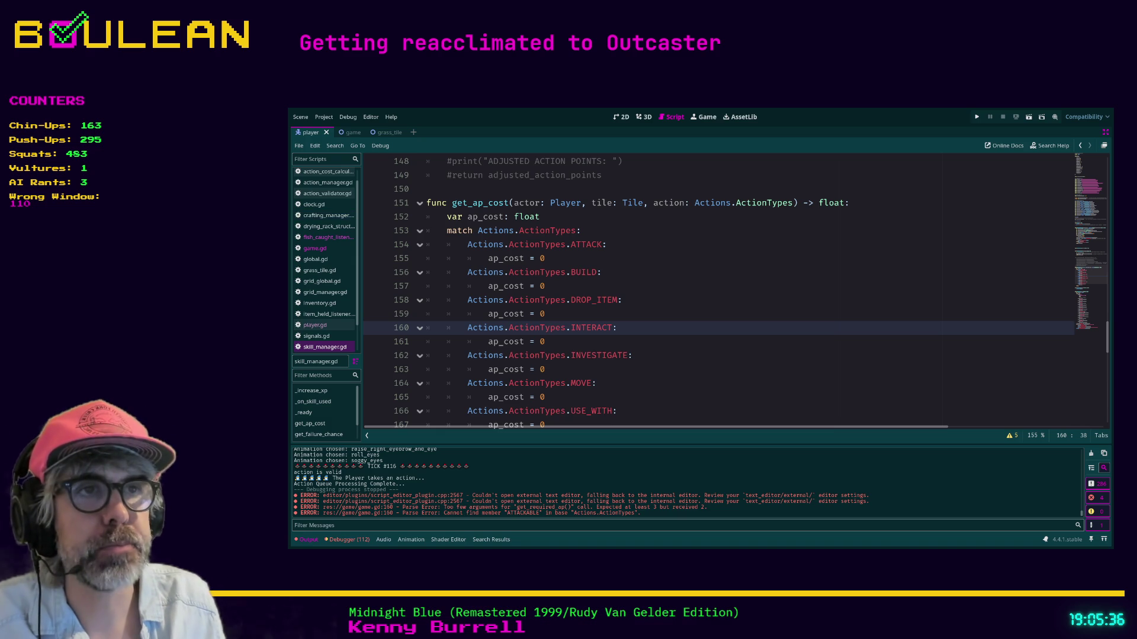
{"action": "left_click", "coordinate": [604, 337]}
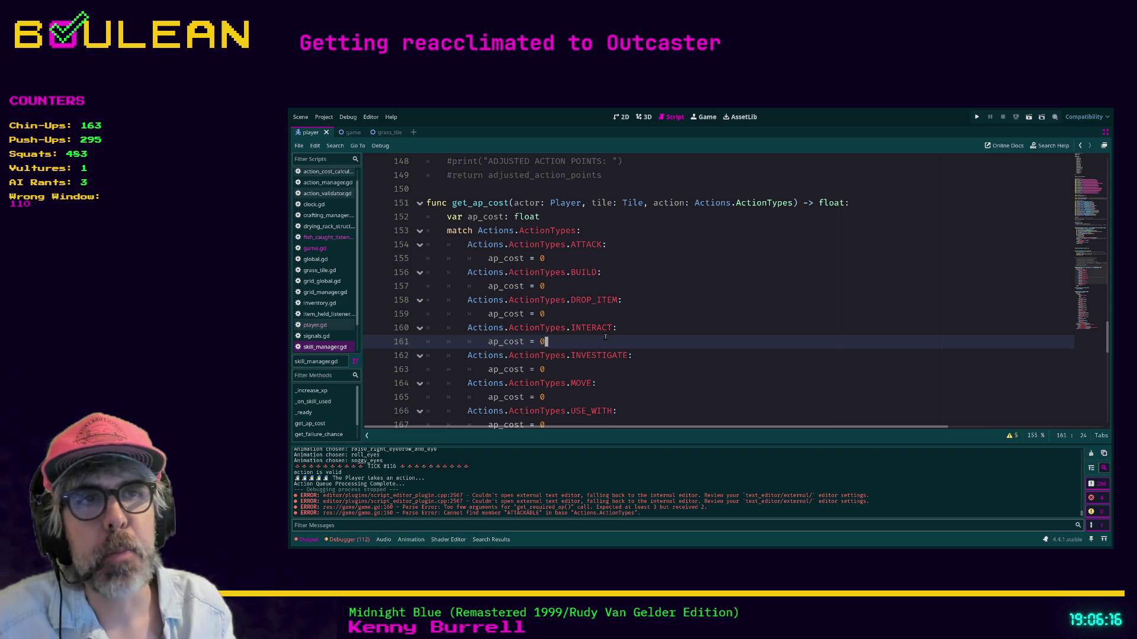
{"action": "scroll", "coordinate": [651, 332], "scroll_direction": "up", "scroll_amount": 1}
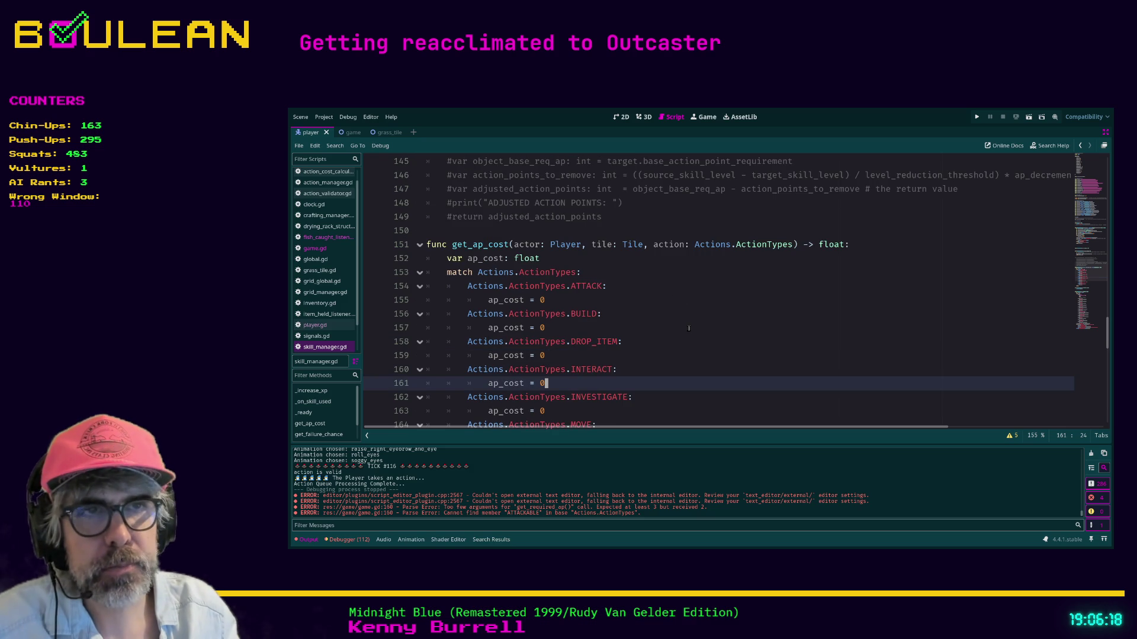
{"action": "left_click", "coordinate": [563, 301]}
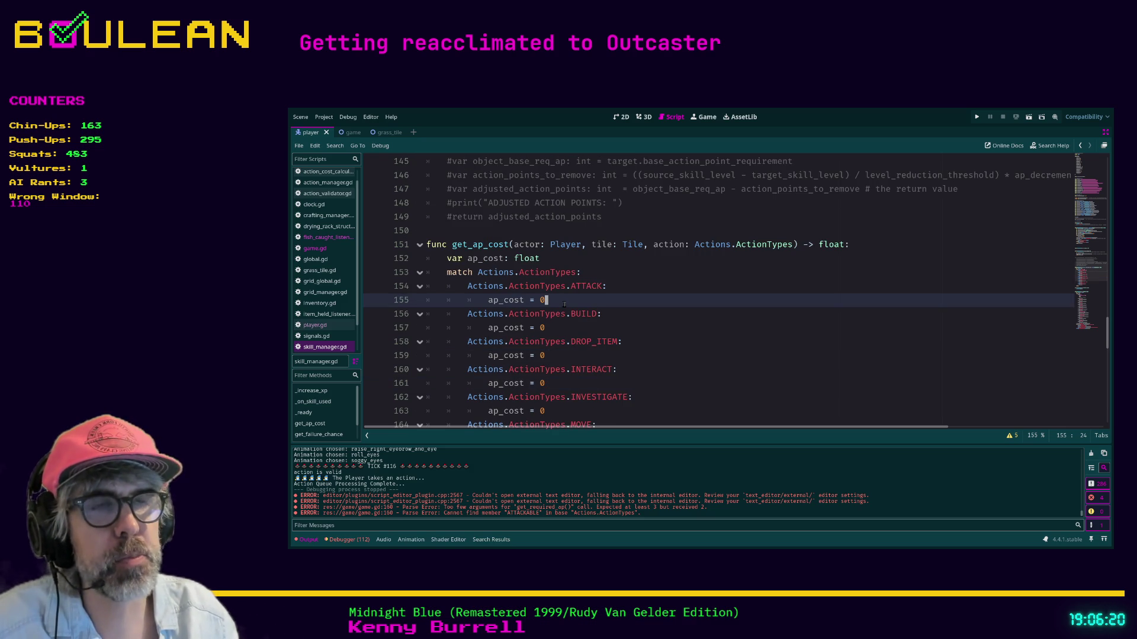
{"action": "scroll", "coordinate": [609, 337], "scroll_direction": "up", "scroll_amount": 2}
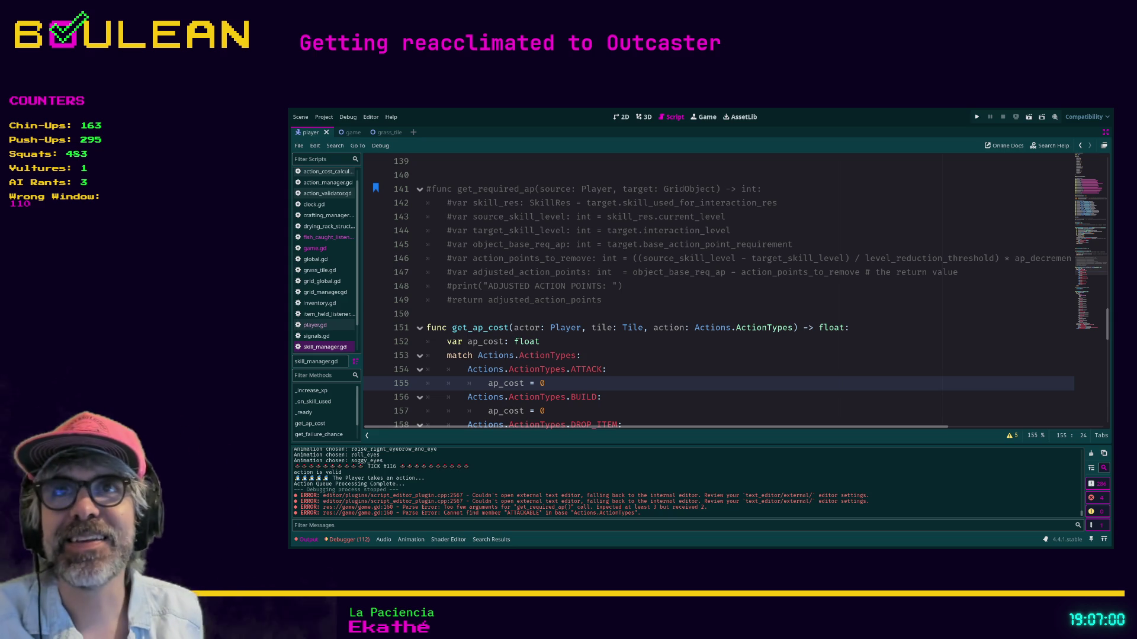
{"action": "scroll", "coordinate": [734, 293], "scroll_direction": "down", "scroll_amount": 2}
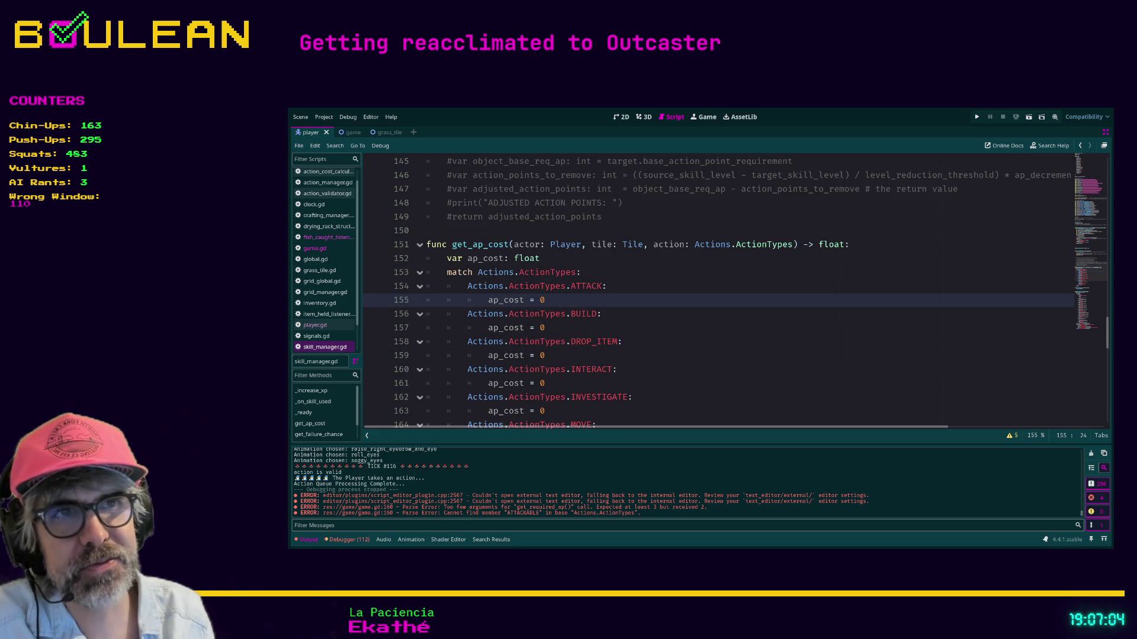
{"action": "scroll", "coordinate": [663, 356], "scroll_direction": "up", "scroll_amount": 2}
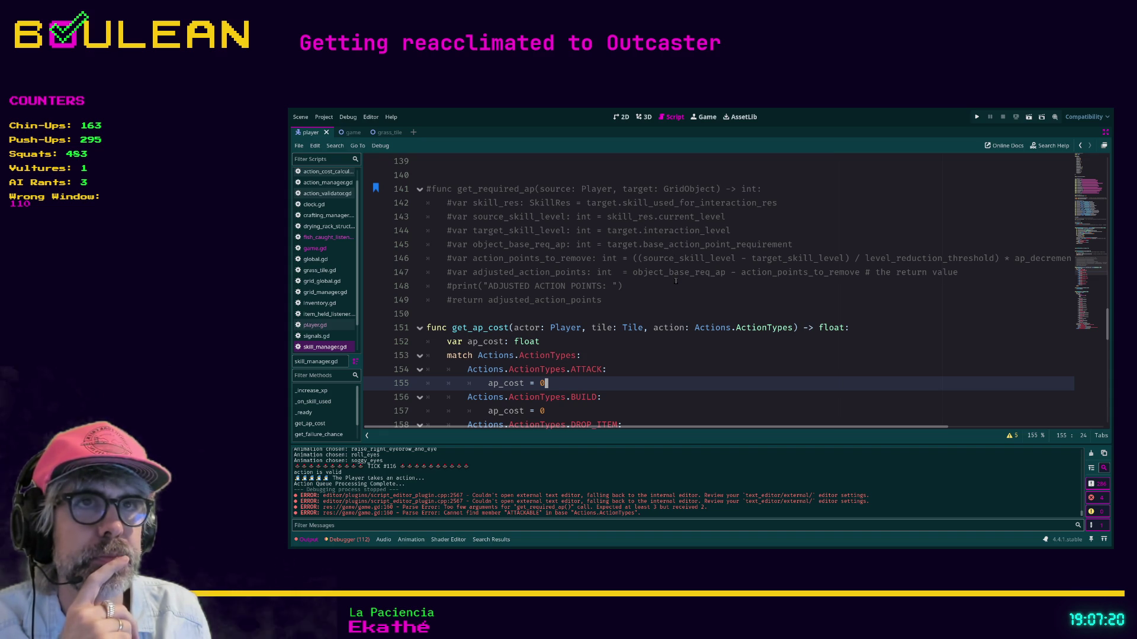
{"action": "key", "text": "Up"}
{"action": "key", "text": "Up"}
{"action": "key", "text": "Up"}
{"action": "key", "text": "Down"}
{"action": "key", "text": "Down"}
{"action": "key", "text": "Down"}
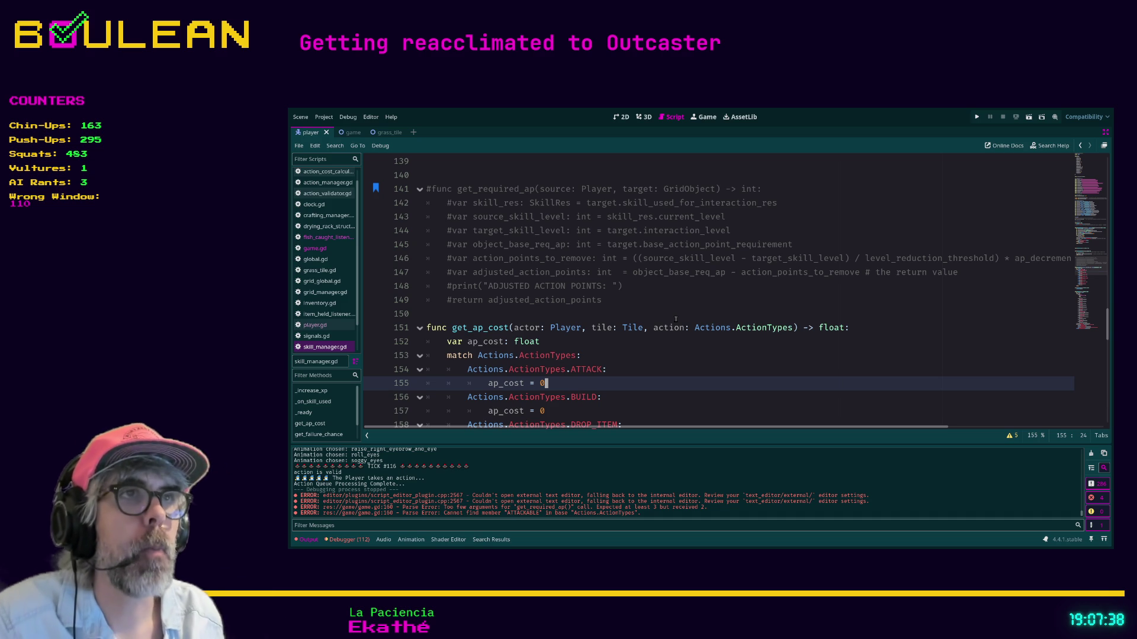
{"action": "scroll", "coordinate": [647, 342], "scroll_direction": "down", "scroll_amount": 1}
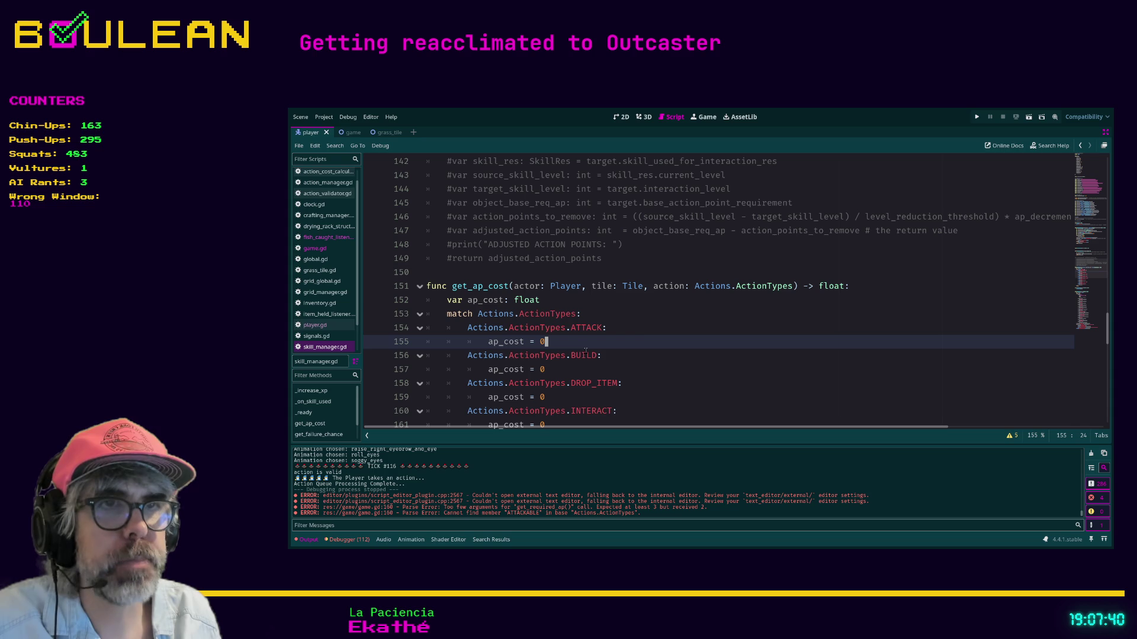
{"action": "scroll", "coordinate": [647, 342], "scroll_direction": "up", "scroll_amount": 4}
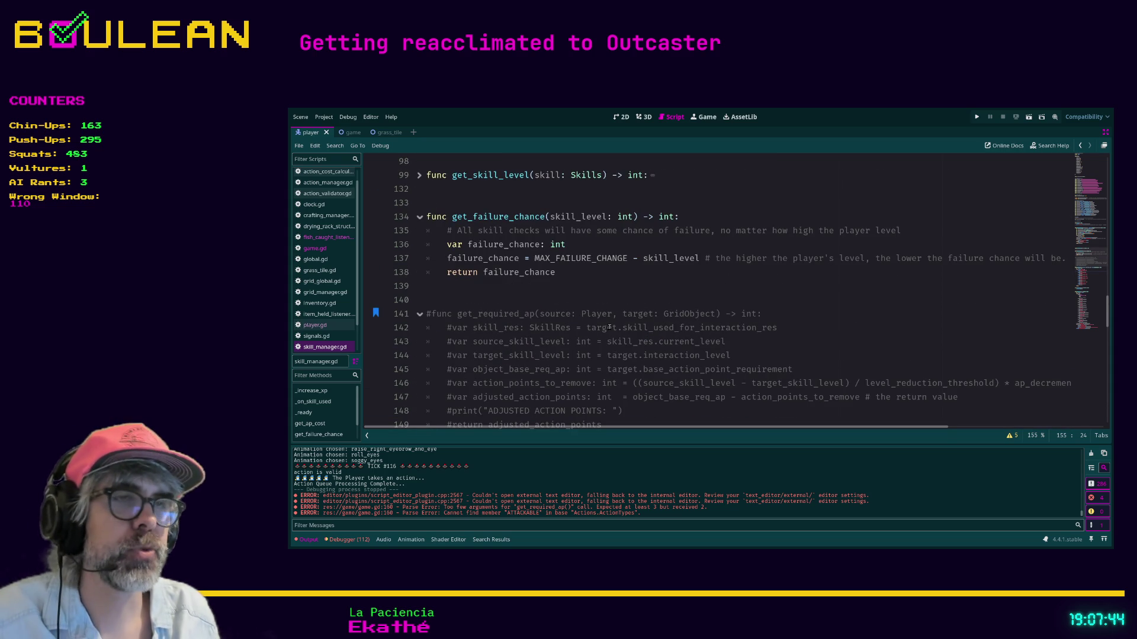
{"action": "scroll", "coordinate": [610, 327], "scroll_direction": "down", "scroll_amount": 3}
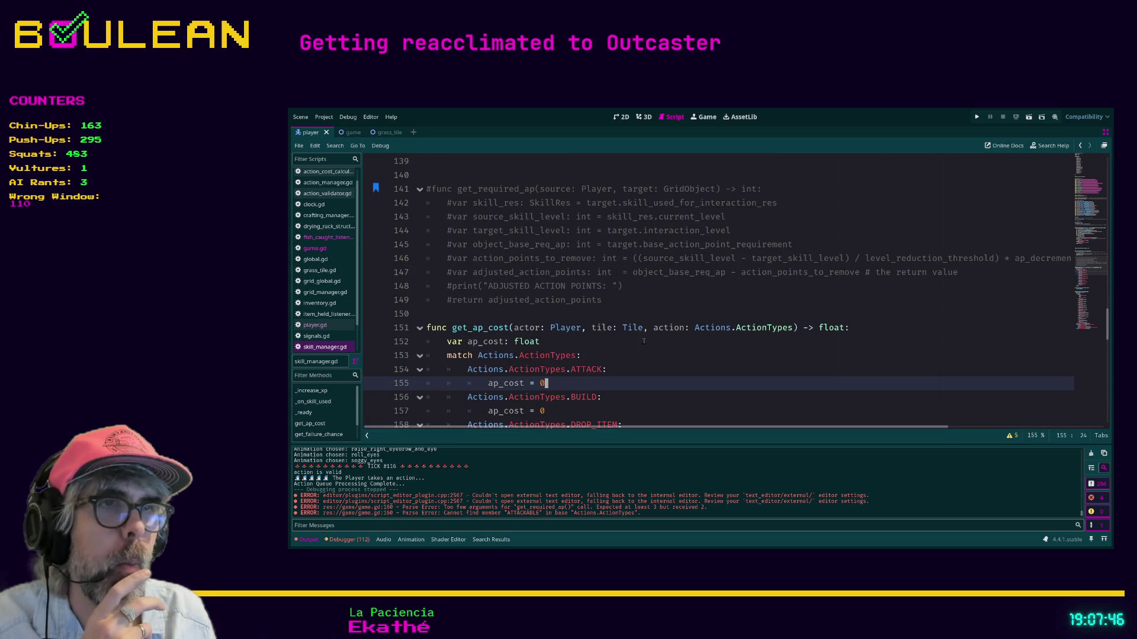
{"action": "scroll", "coordinate": [651, 344], "scroll_direction": "down", "scroll_amount": 2}
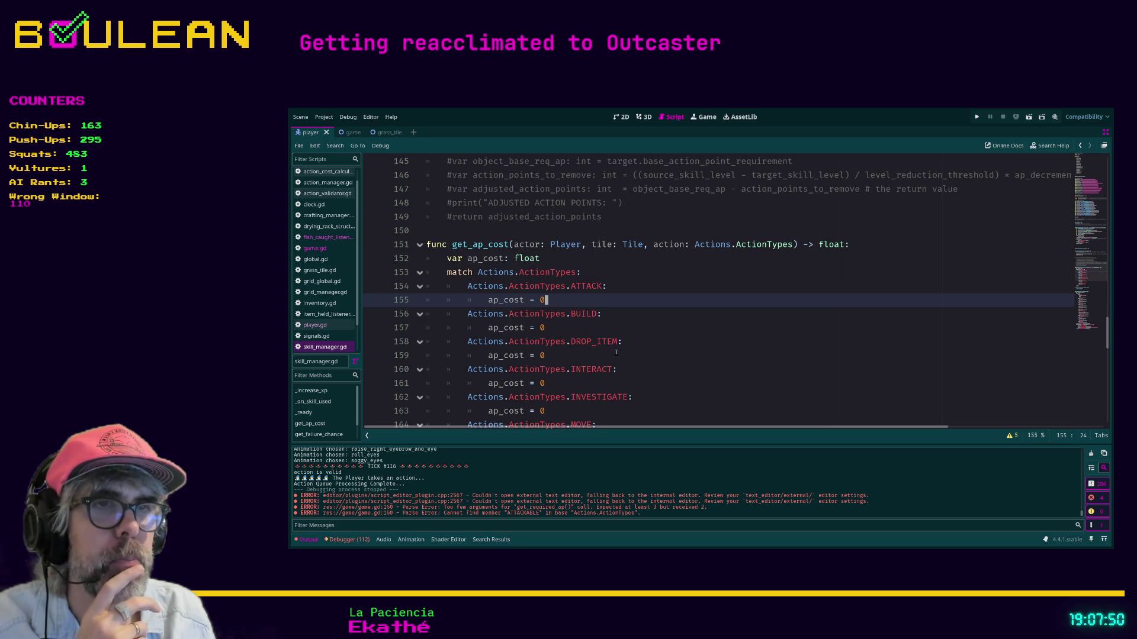
- Delete INTERACT's 'ap_cost = 0', briefly trying then discarding an 'if tile.interactable:' check
{"action": "left_click_drag", "start_coordinate": [545, 383], "coordinate": [490, 384]}
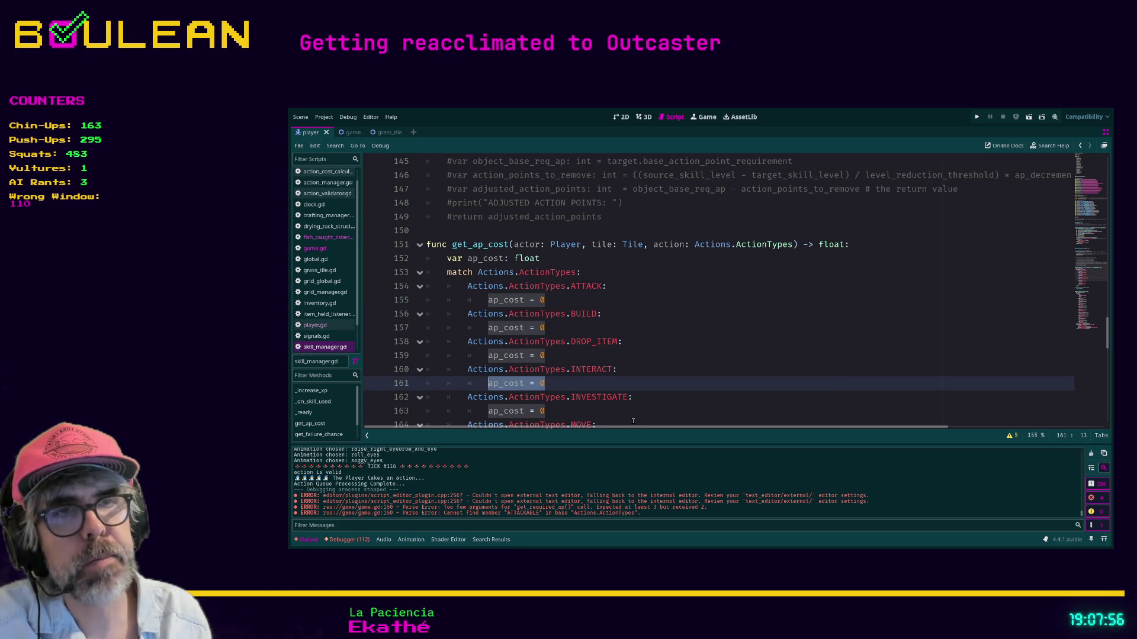
{"action": "key", "text": "BackSpace"}
{"action": "type", "text": "tile.inhabi"}
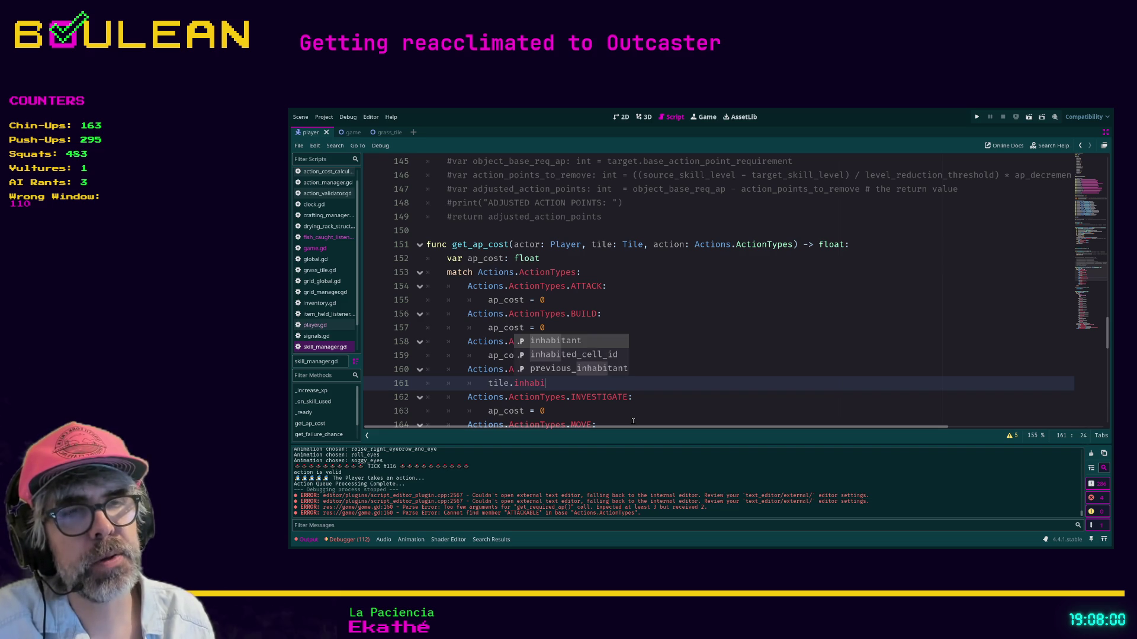
{"action": "key", "text": "shift+Home"}
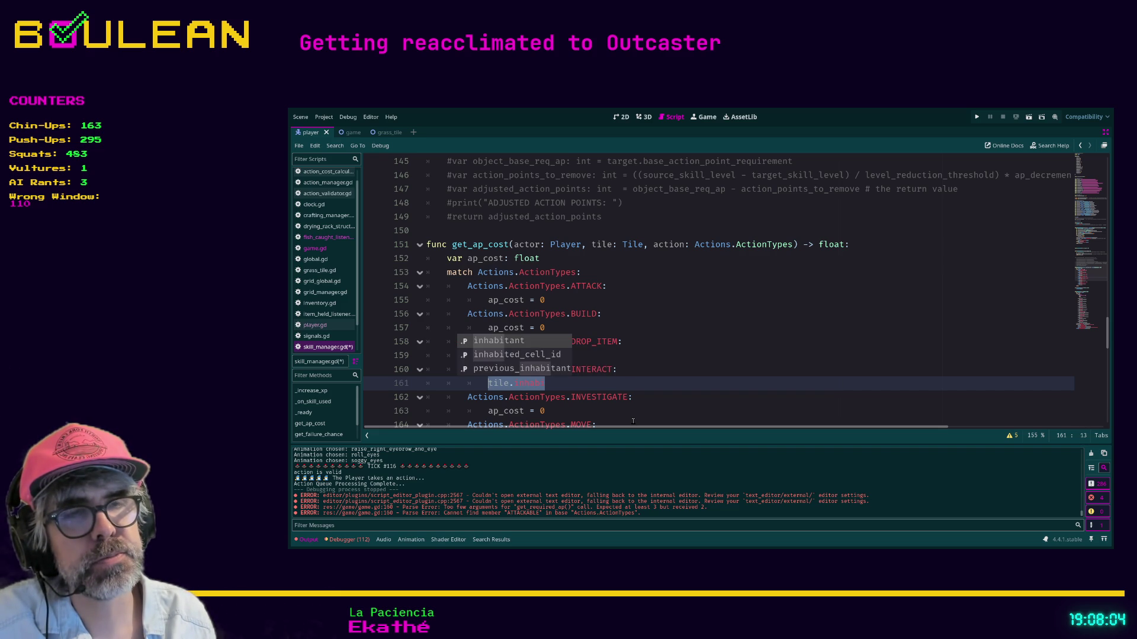
{"action": "type", "text": "if "}
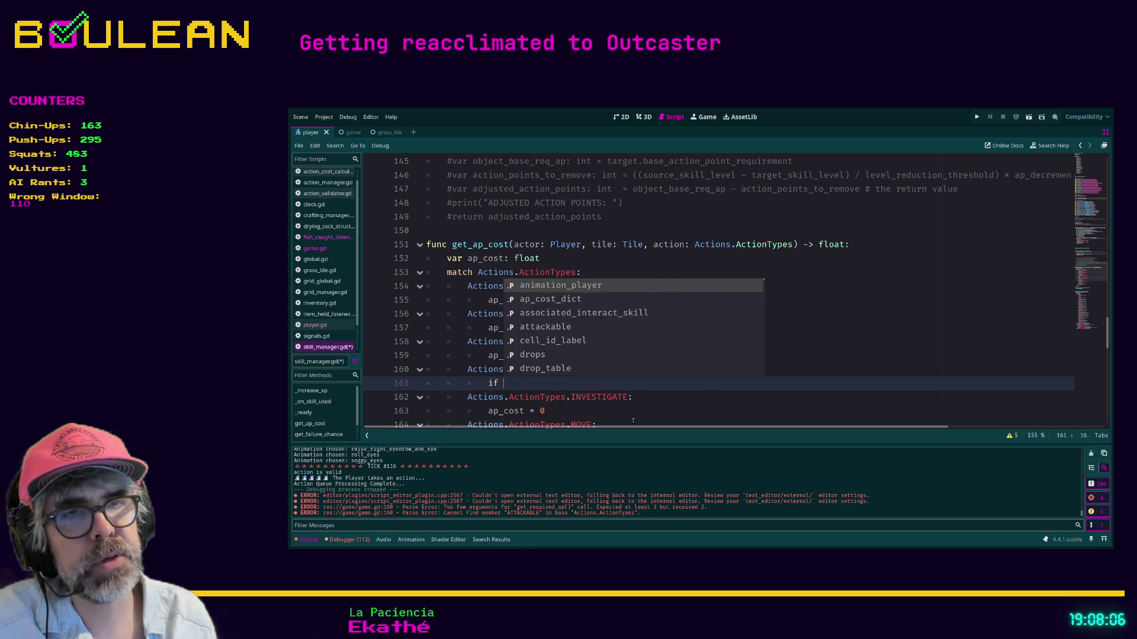
{"action": "type", "text": "tile.in"}
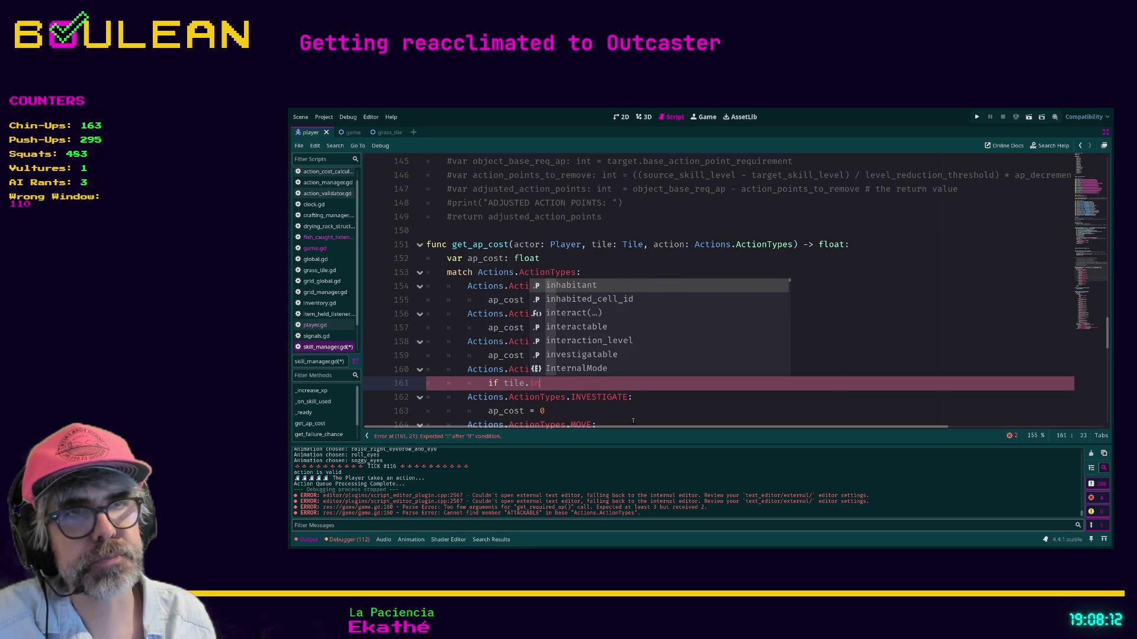
{"action": "key", "text": "Down"}
{"action": "key", "text": "Down"}
{"action": "key", "text": "Down"}
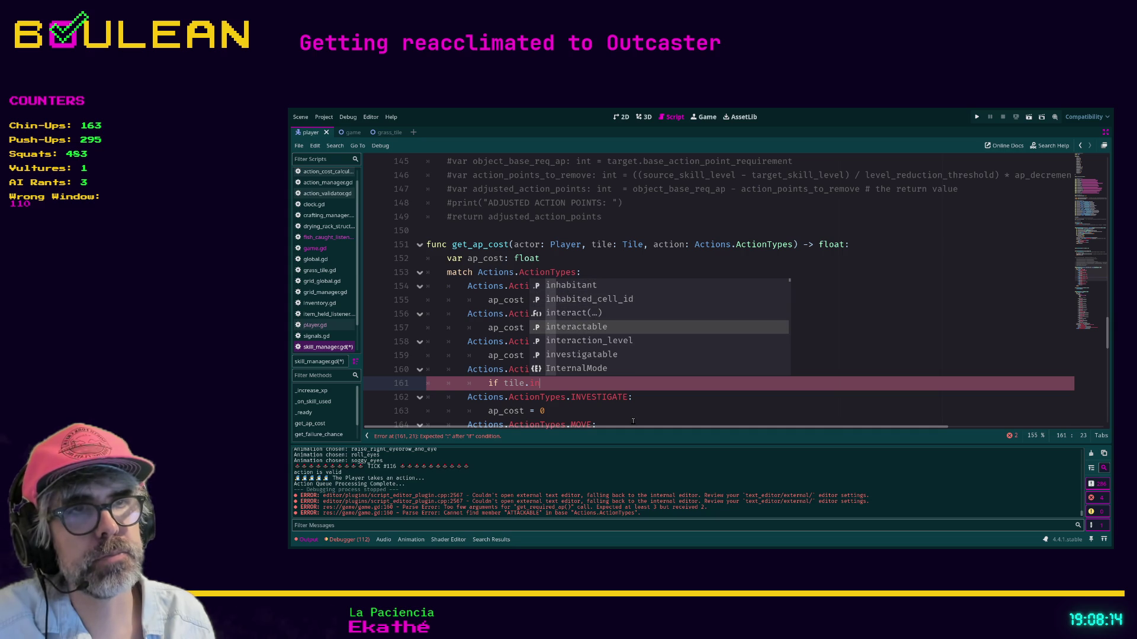
{"action": "key", "text": "Return"}
{"action": "type", "text": ":"}
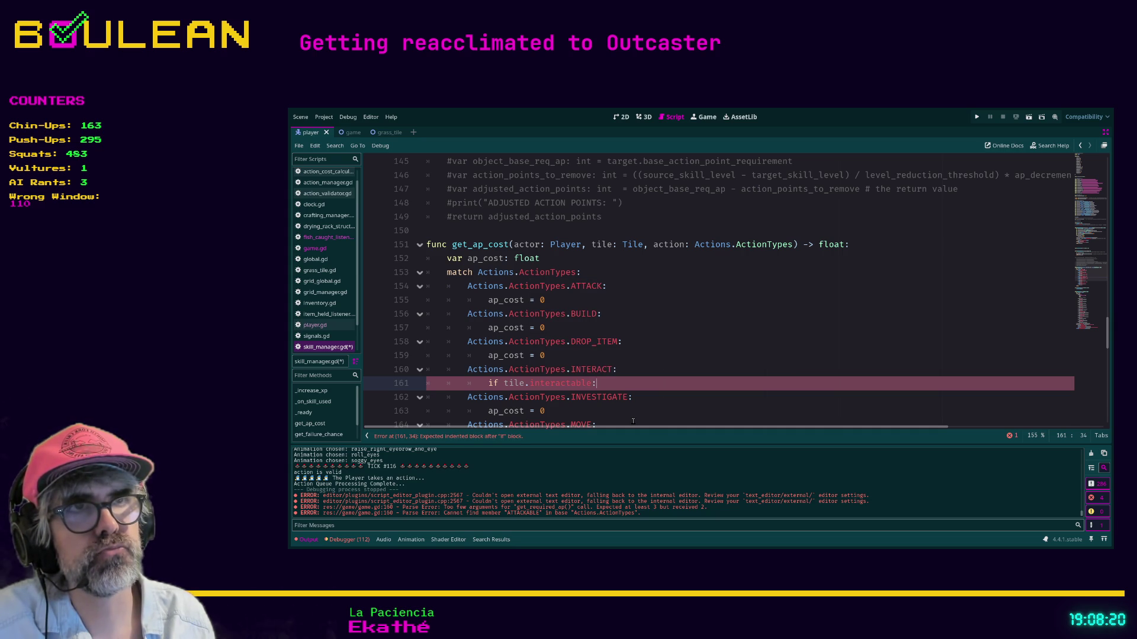
{"action": "key", "text": "BackSpace"}
{"action": "key", "text": "BackSpace"}
{"action": "key", "text": "BackSpace"}
{"action": "key", "text": "BackSpace"}
- Write the unfinished 'tile.inhabitant.' line in the INTERACT branch using autocomplete
{"action": "type", "text": "tile.inh"}
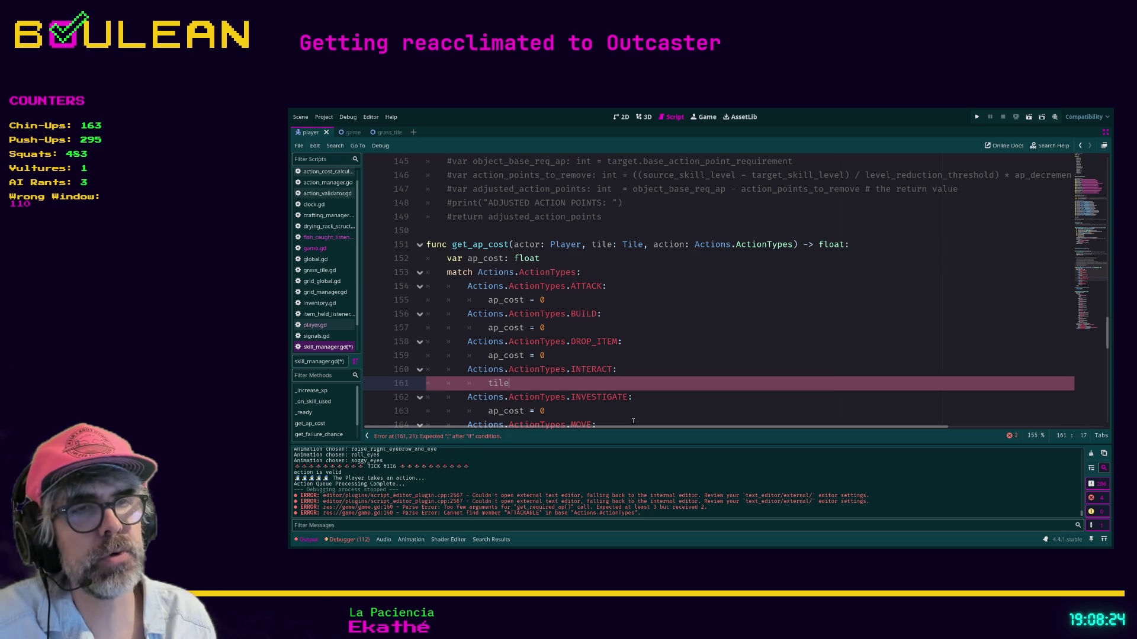
{"action": "key", "text": "Return"}
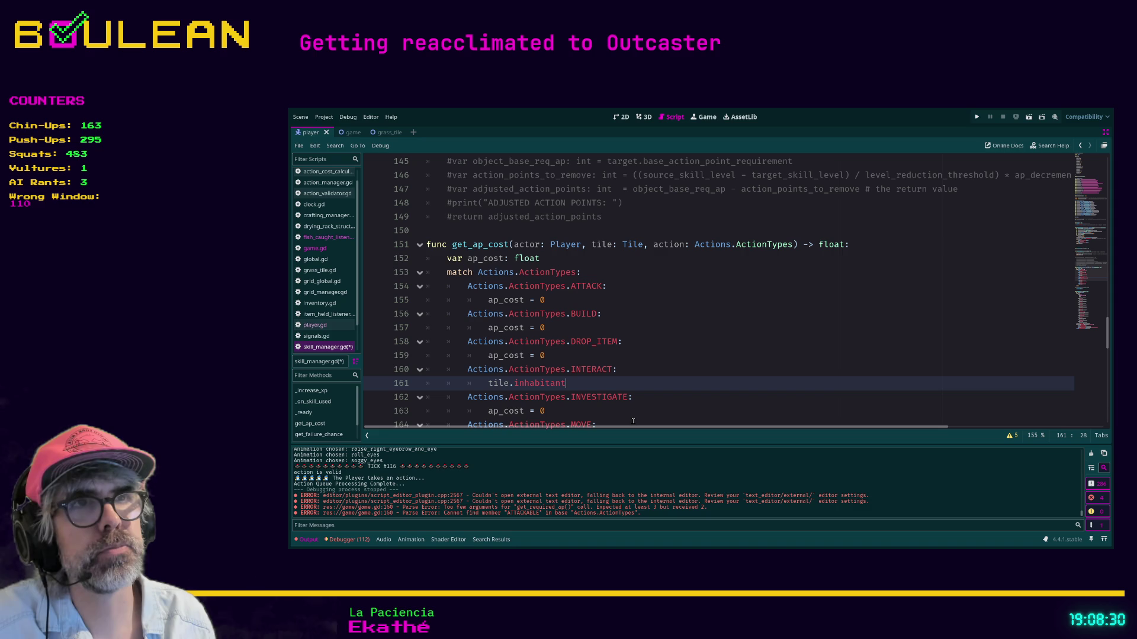
{"action": "type", "text": "."}
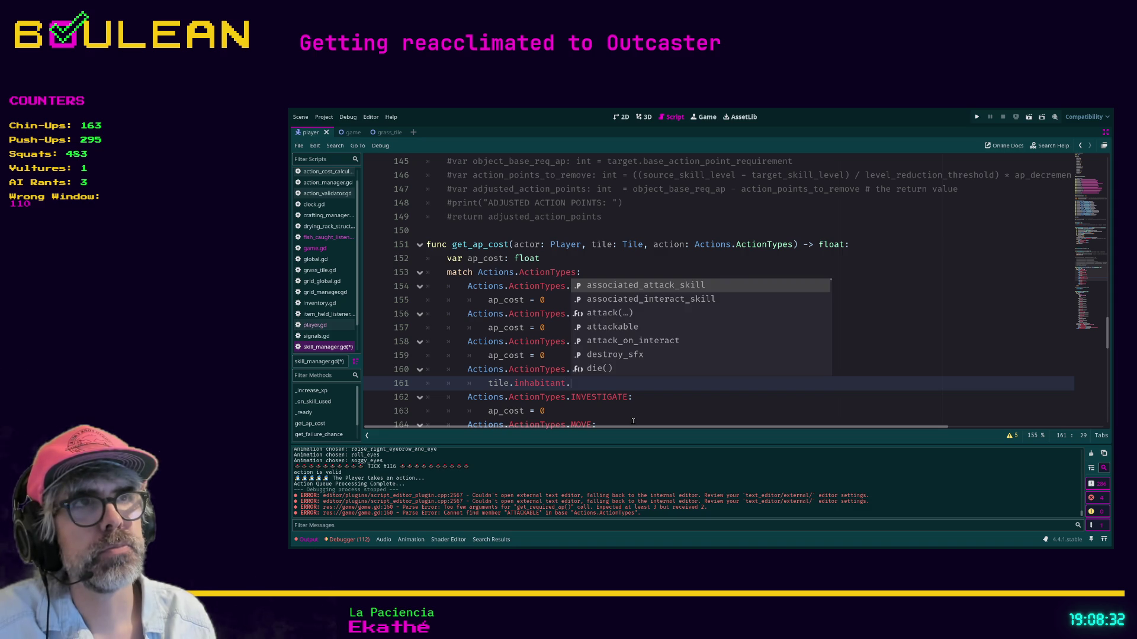
{"action": "key", "text": "Escape"}
{"action": "scroll", "coordinate": [681, 413], "scroll_direction": "up", "scroll_amount": 2}
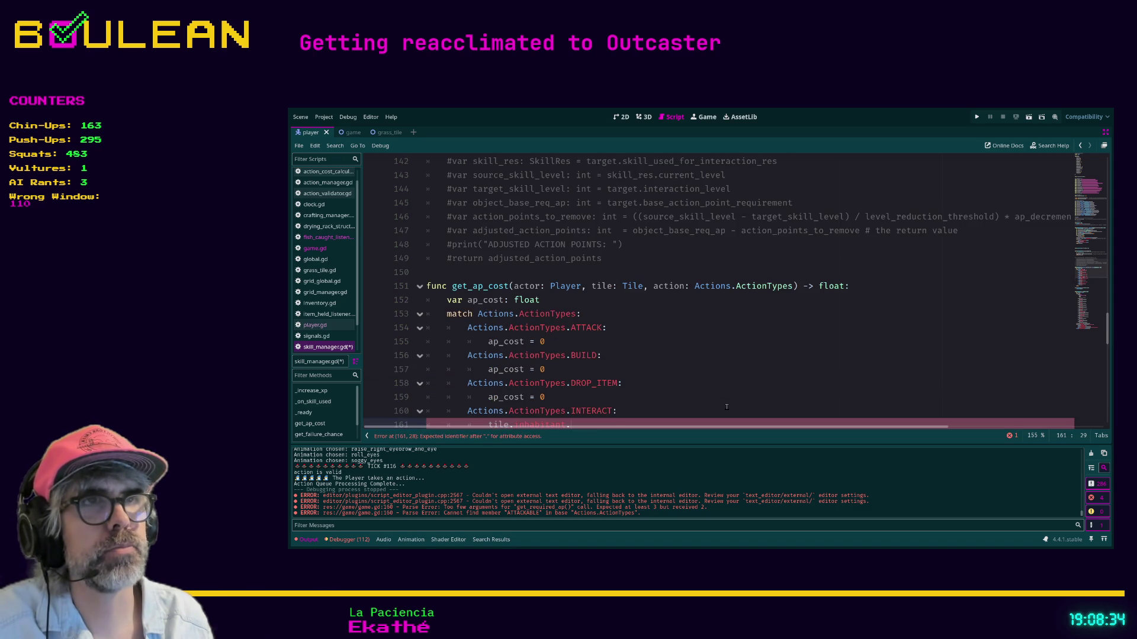
{"action": "scroll", "coordinate": [727, 406], "scroll_direction": "down", "scroll_amount": 2}
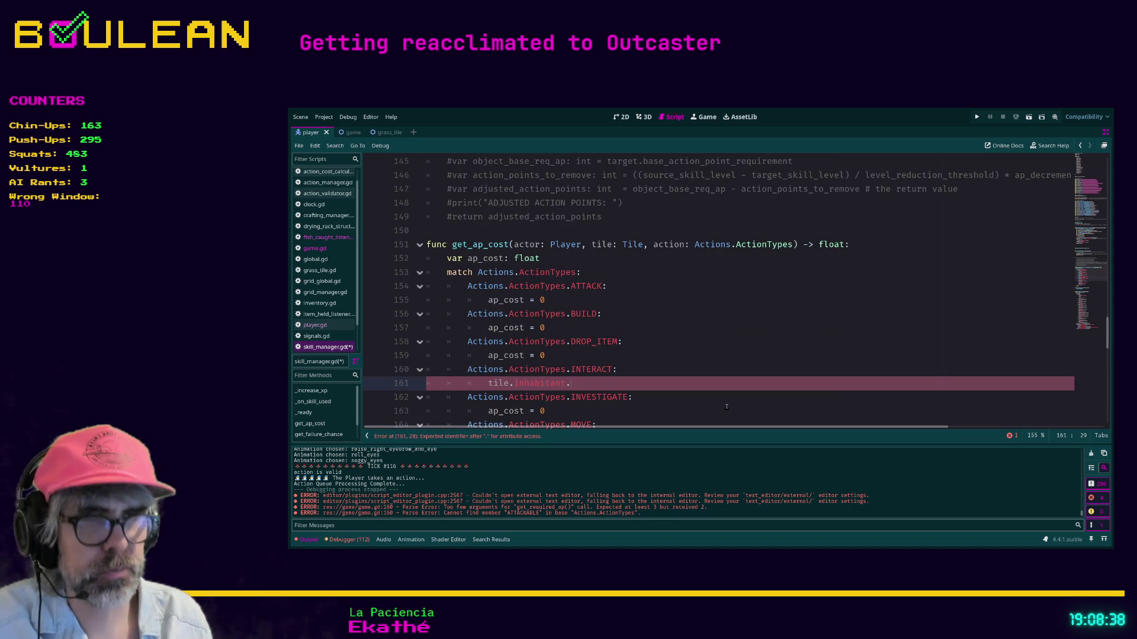
{"action": "left_click", "coordinate": [573, 259]}
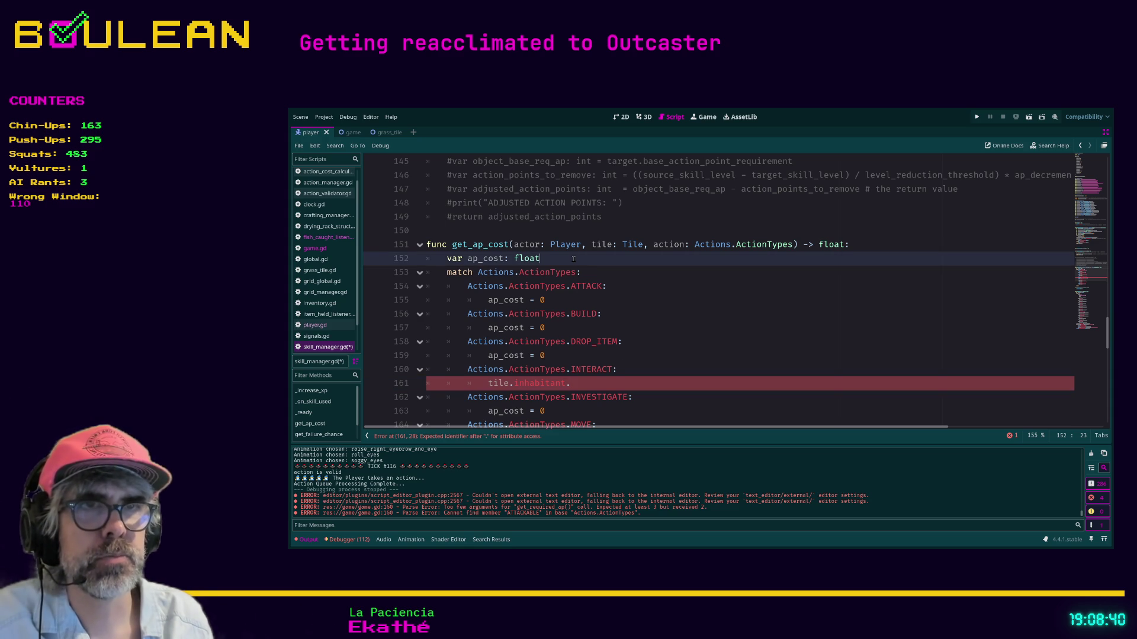
- Add 'var inhabitant: GridObject = tile.inhabitant' below the ap_cost declaration and save skill_manager.gd
{"action": "key", "text": "Return"}
{"action": "type", "text": "var inha"}
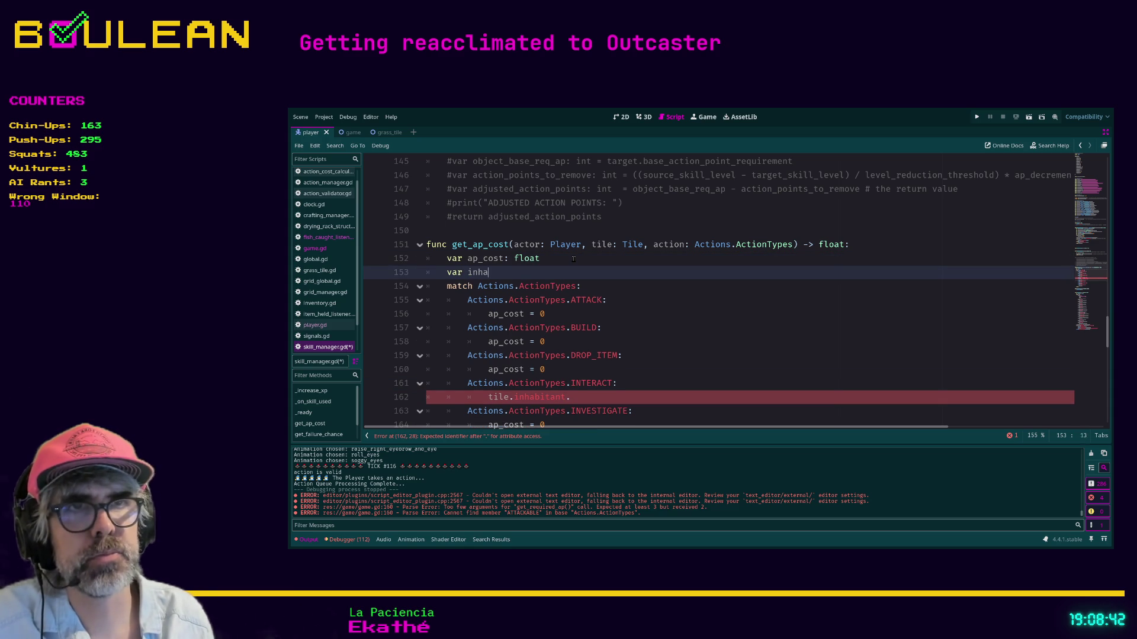
{"action": "type", "text": "bitant: tile."}
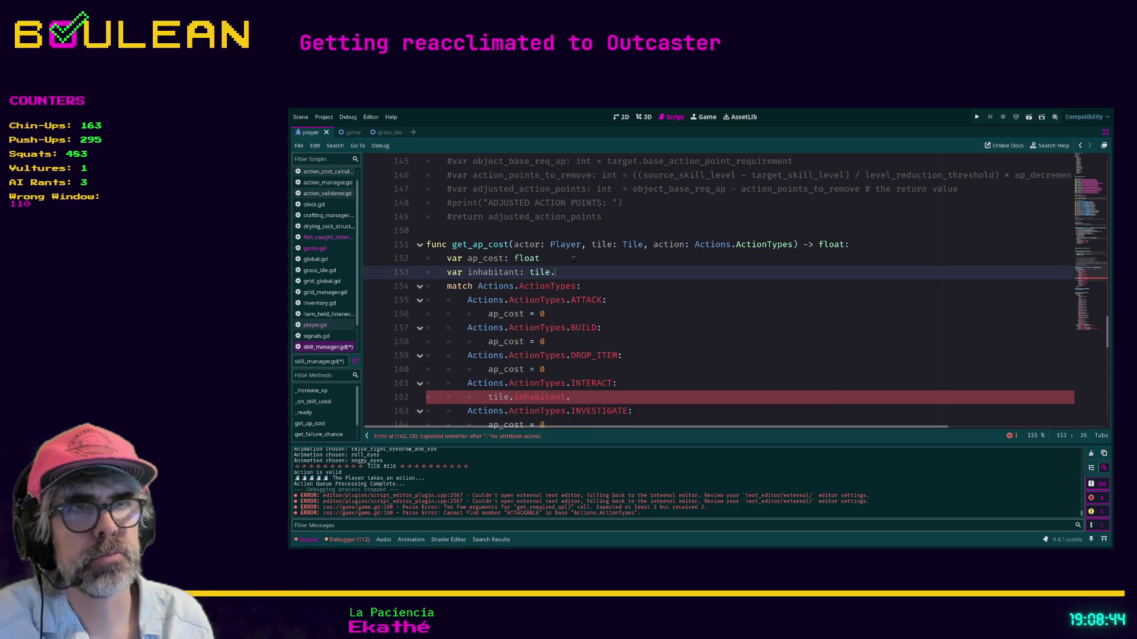
{"action": "type", "text": "inhabitant"}
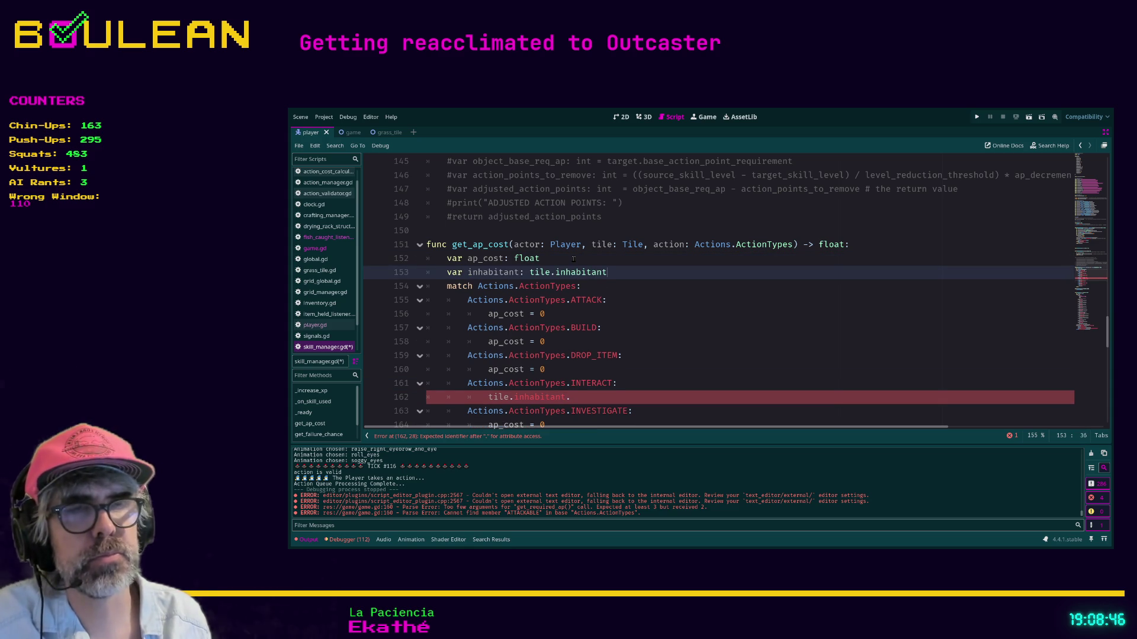
{"action": "left_click", "coordinate": [523, 272]}
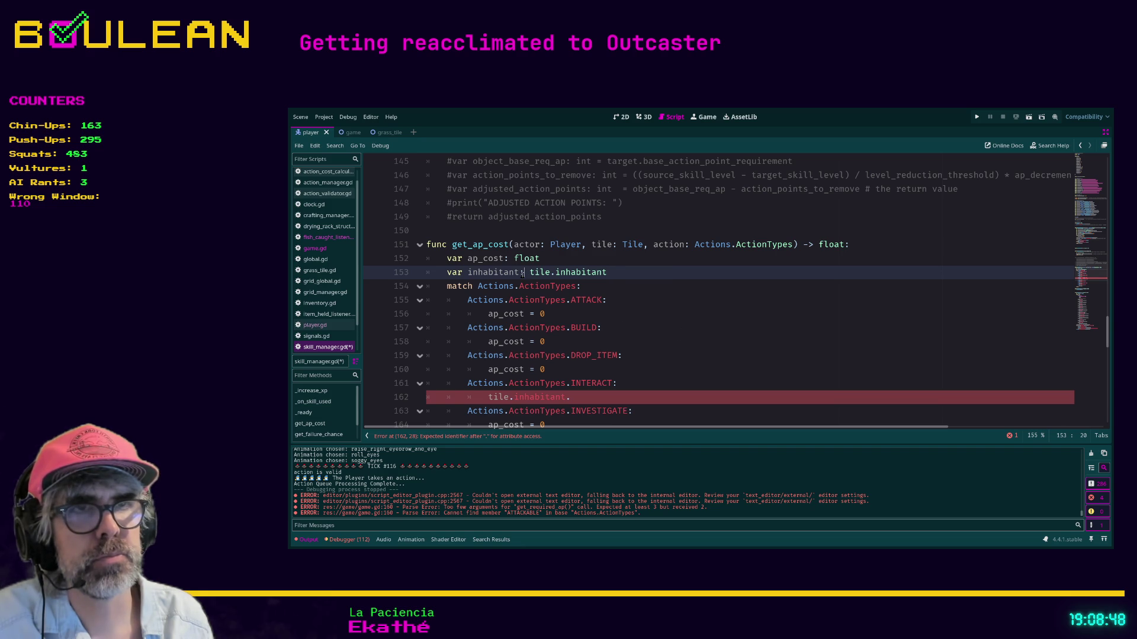
{"action": "type", "text": "GridObject"}
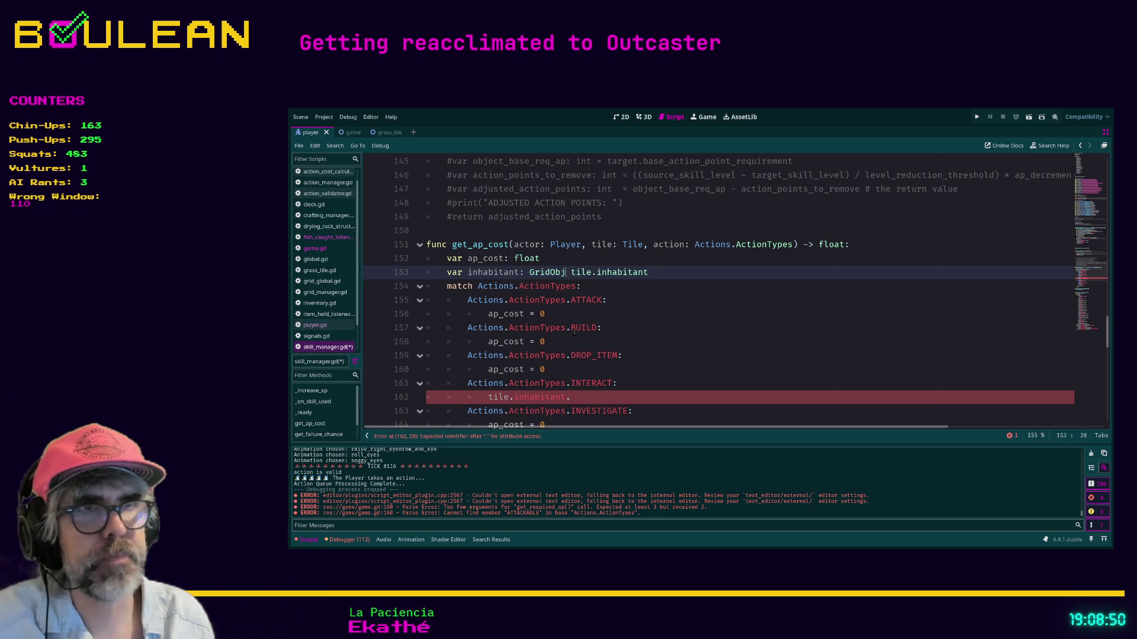
{"action": "left_click", "coordinate": [577, 397]}
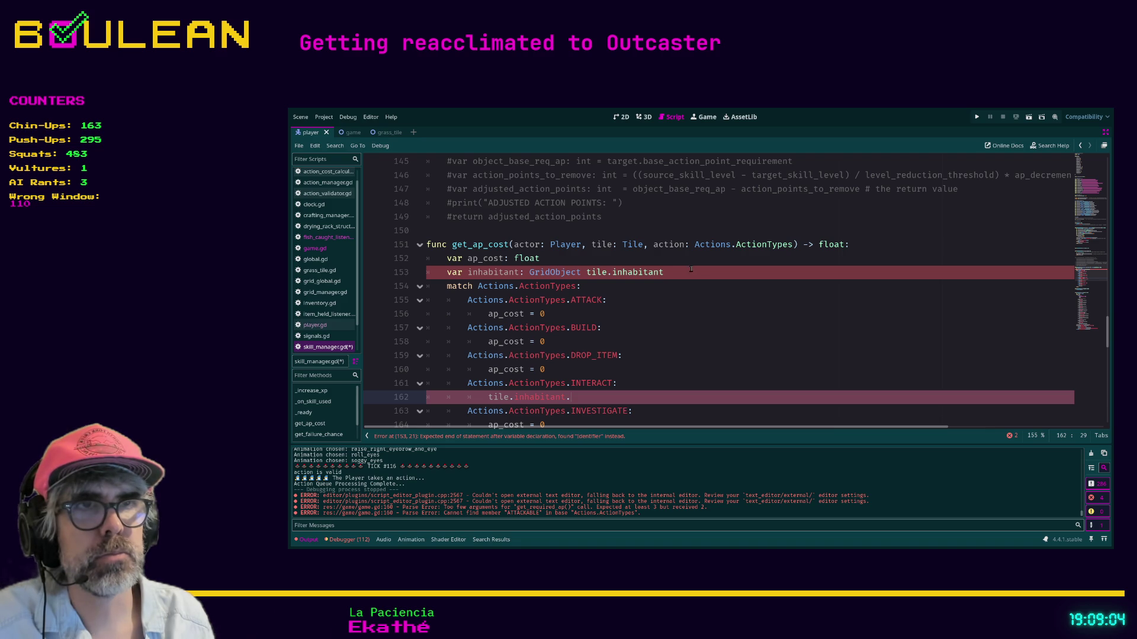
{"action": "left_click", "coordinate": [581, 272]}
{"action": "type", "text": "="}
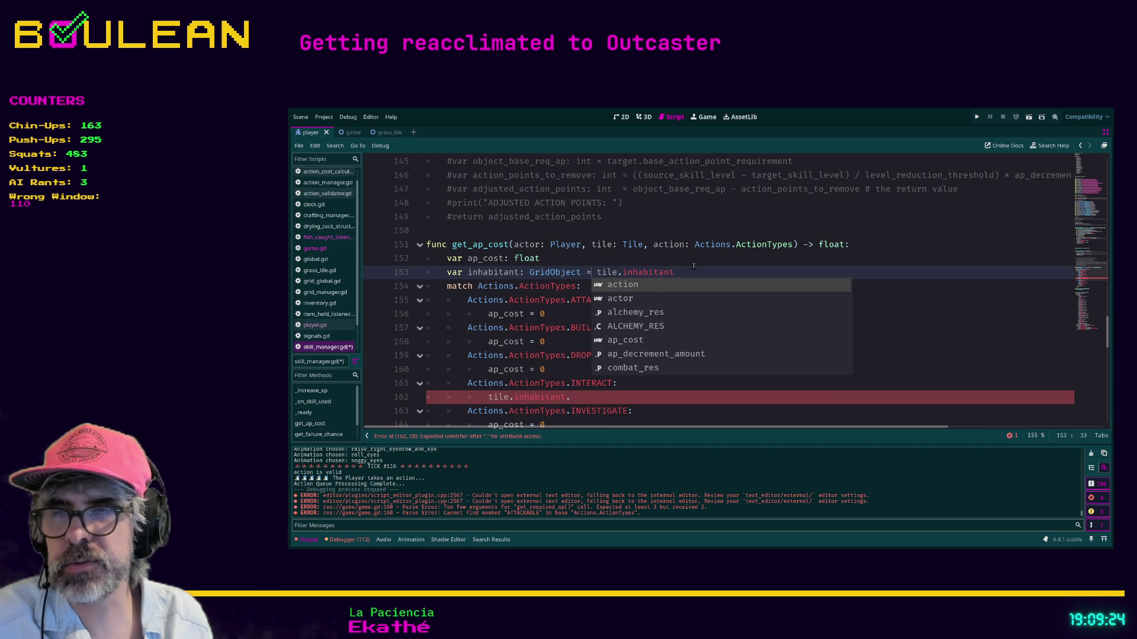
{"action": "key", "text": "Escape"}
{"action": "key", "text": "Up"}
{"action": "key", "text": "ctrl+s"}
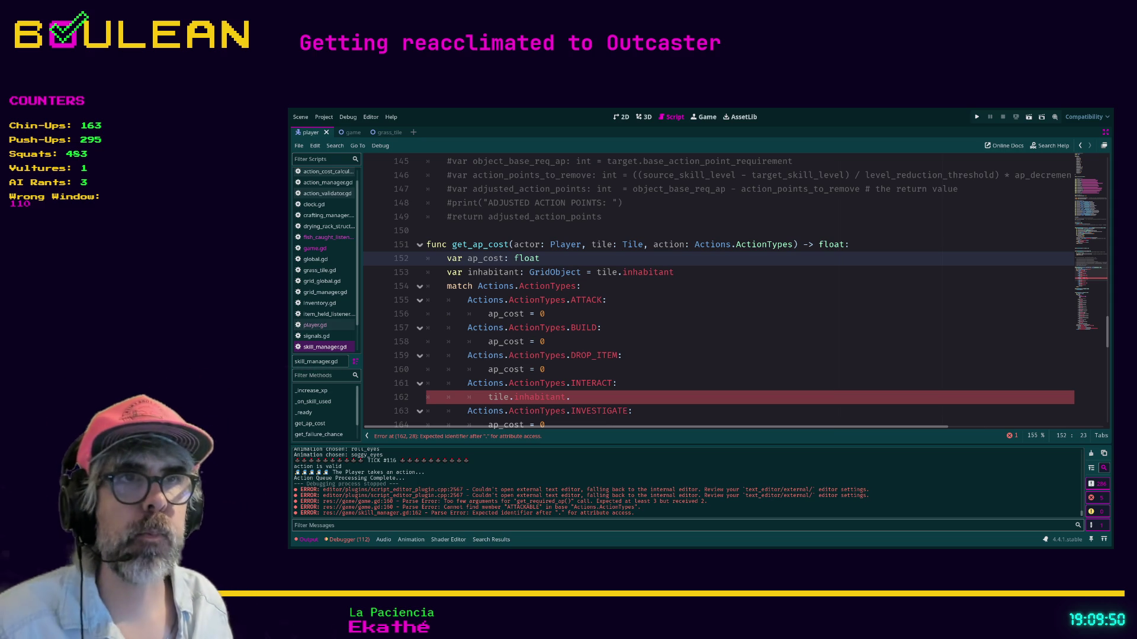
{"action": "left_click", "coordinate": [602, 310]}
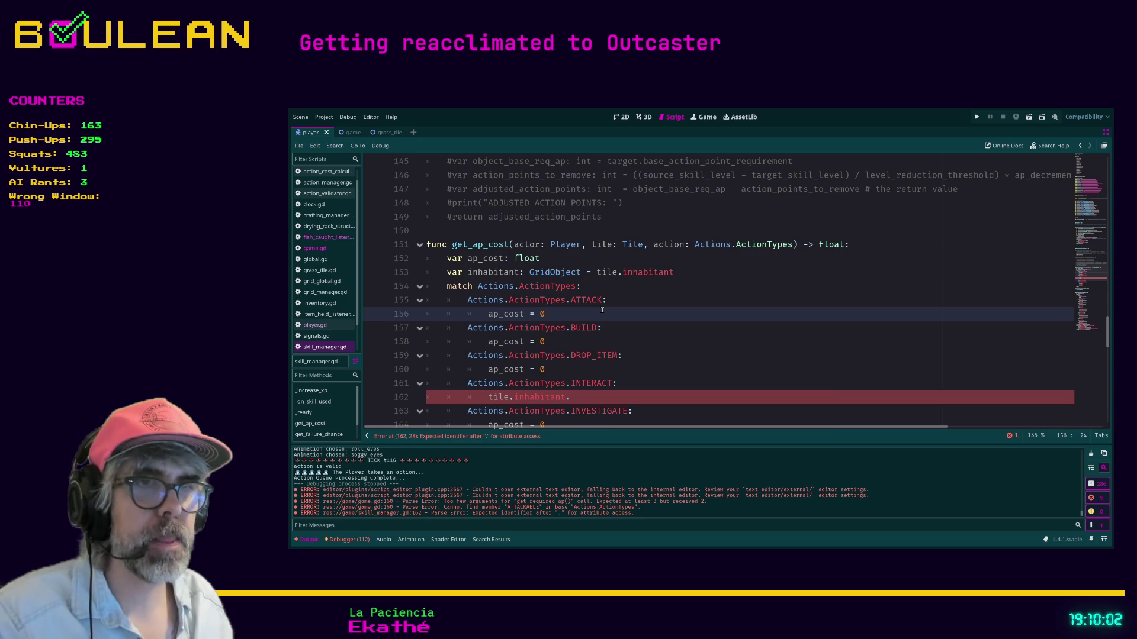
- Rewrite line 162 as 'inhabitant.skill' using autocomplete, then select the word skill
{"action": "left_click", "coordinate": [611, 401]}
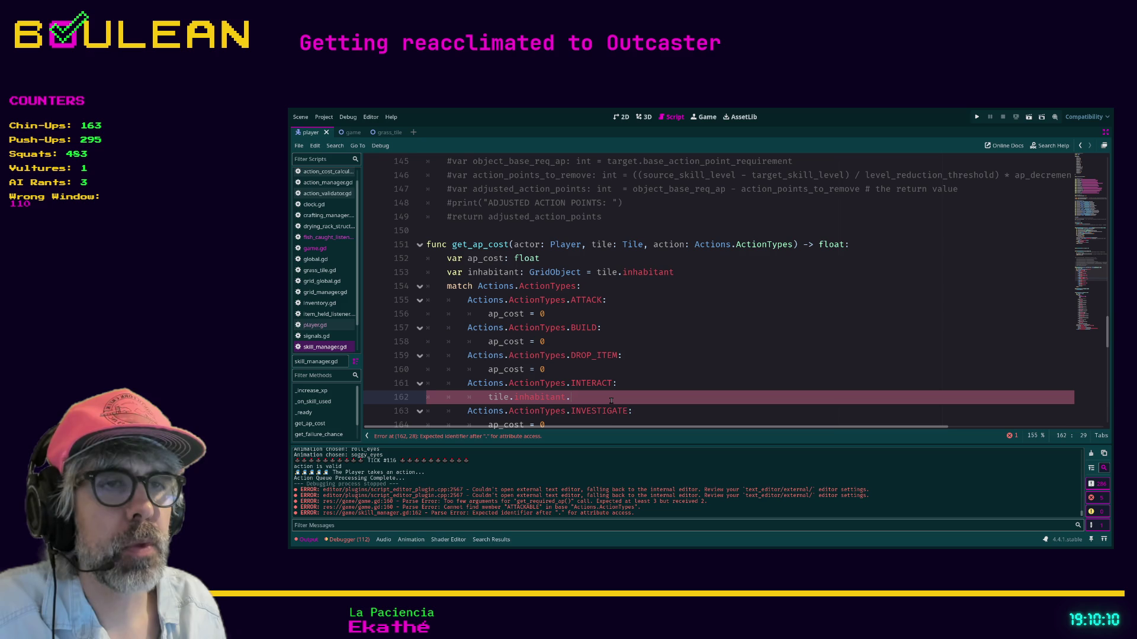
{"action": "type", "text": "is"}
{"action": "key", "text": "BackSpace"}
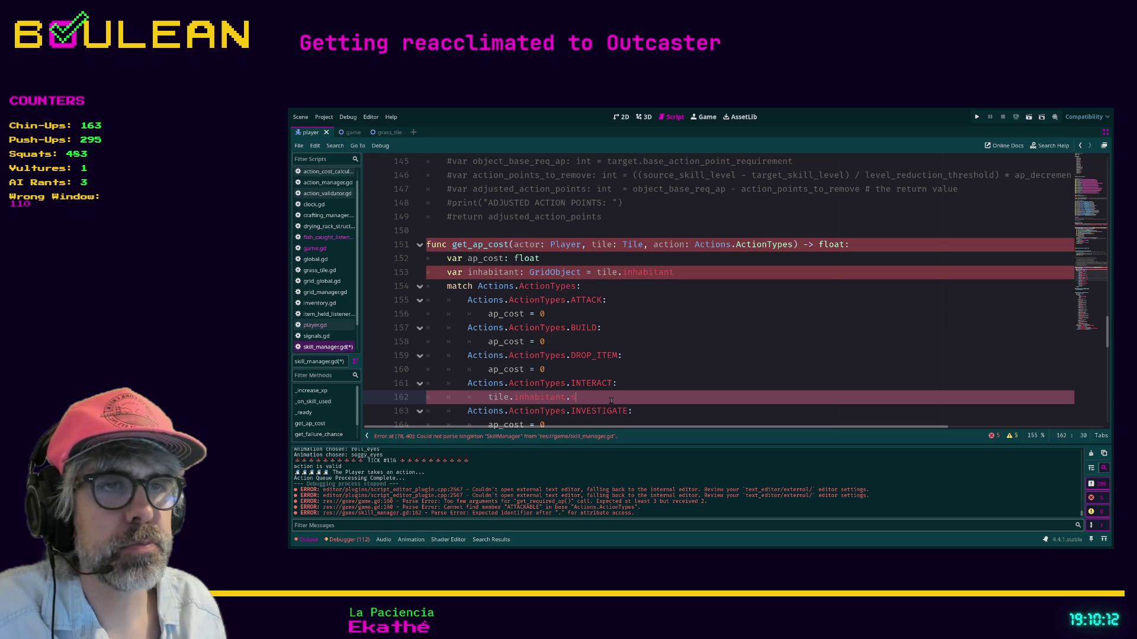
{"action": "type", "text": "kill"}
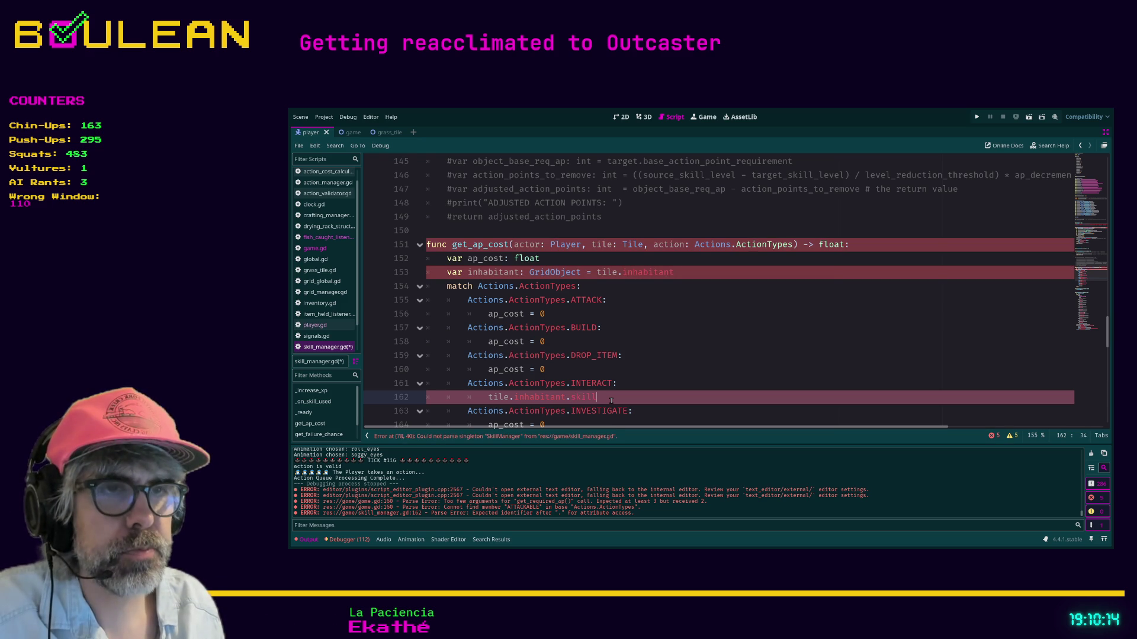
{"action": "key", "text": "ctrl+BackSpace"}
{"action": "key", "text": "ctrl+BackSpace"}
{"action": "type", "text": "inh"}
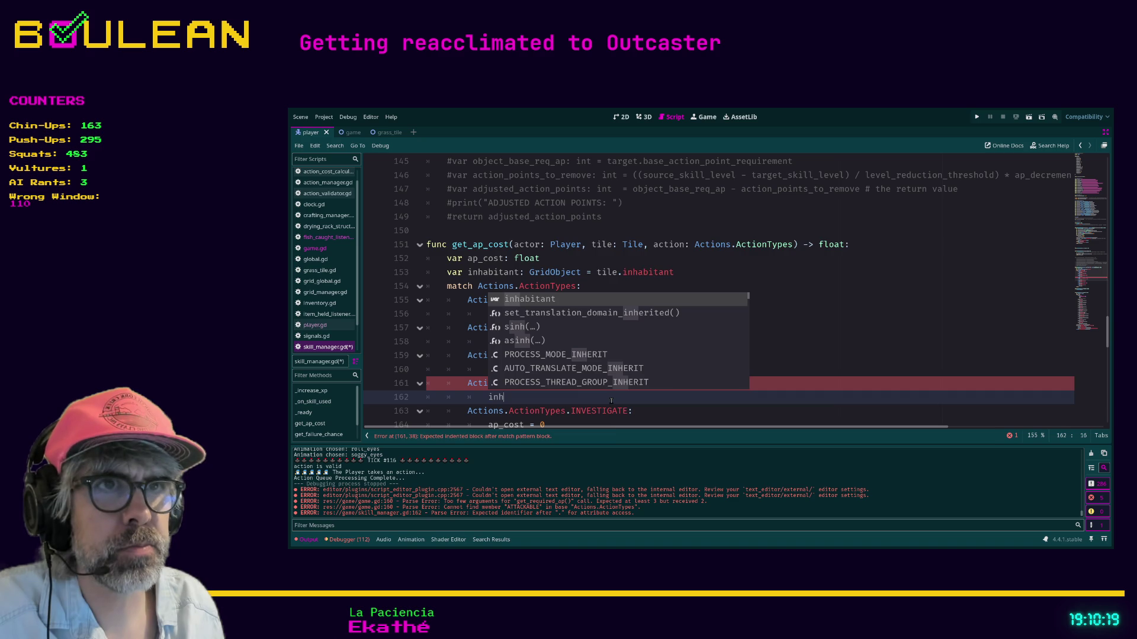
{"action": "key", "text": "Return"}
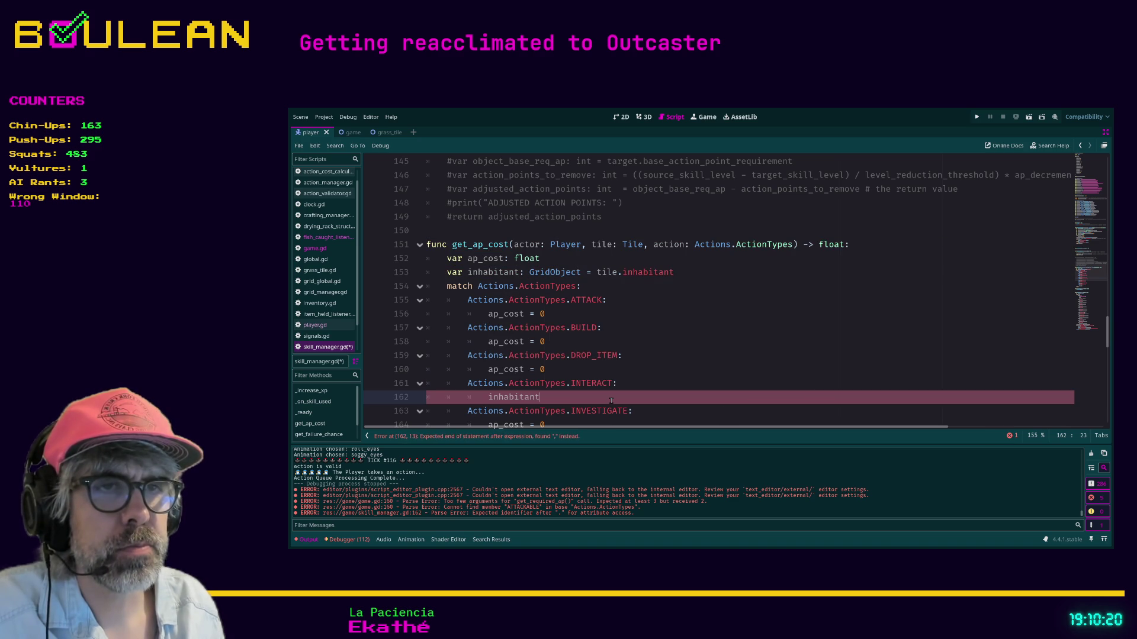
{"action": "type", "text": ".skill"}
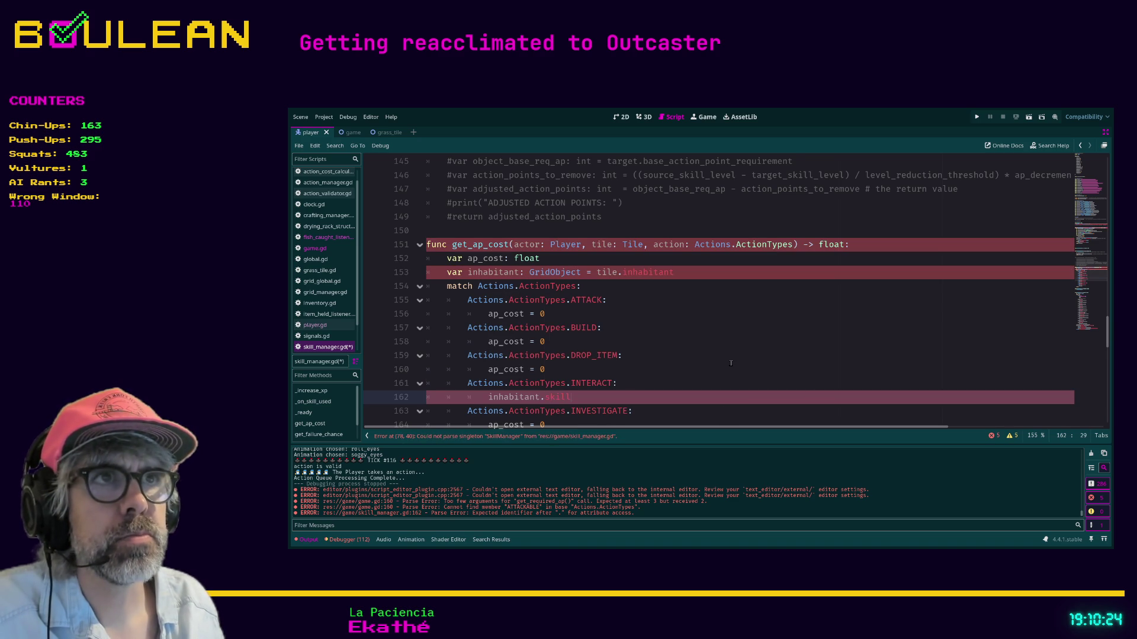
{"action": "scroll", "coordinate": [730, 363], "scroll_direction": "up", "scroll_amount": 1}
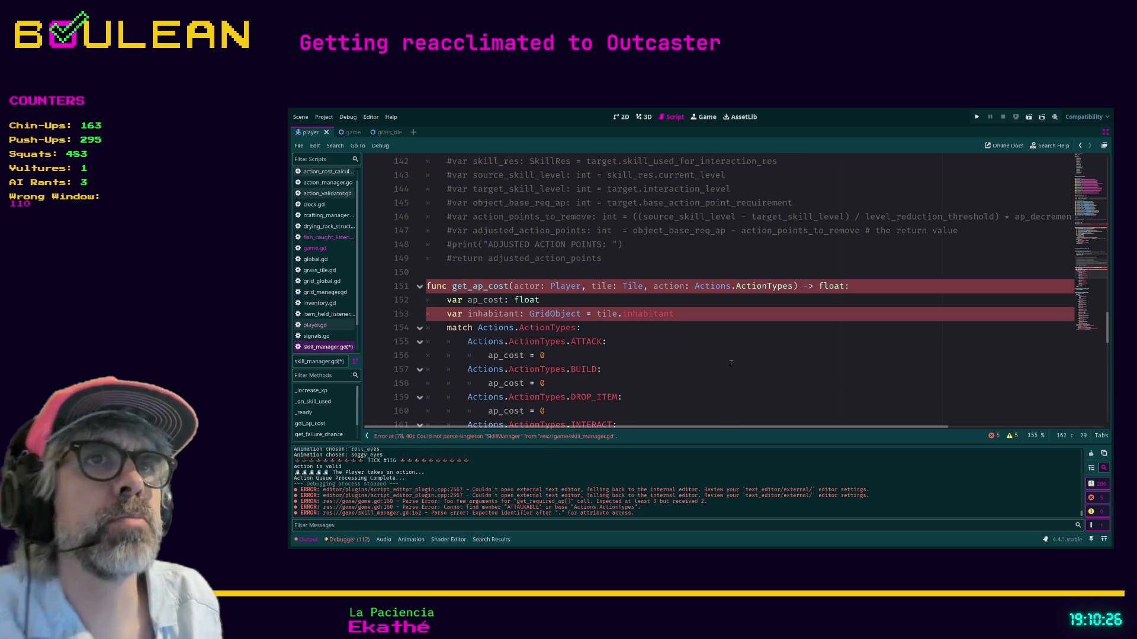
{"action": "scroll", "coordinate": [679, 290], "scroll_direction": "up", "scroll_amount": 2}
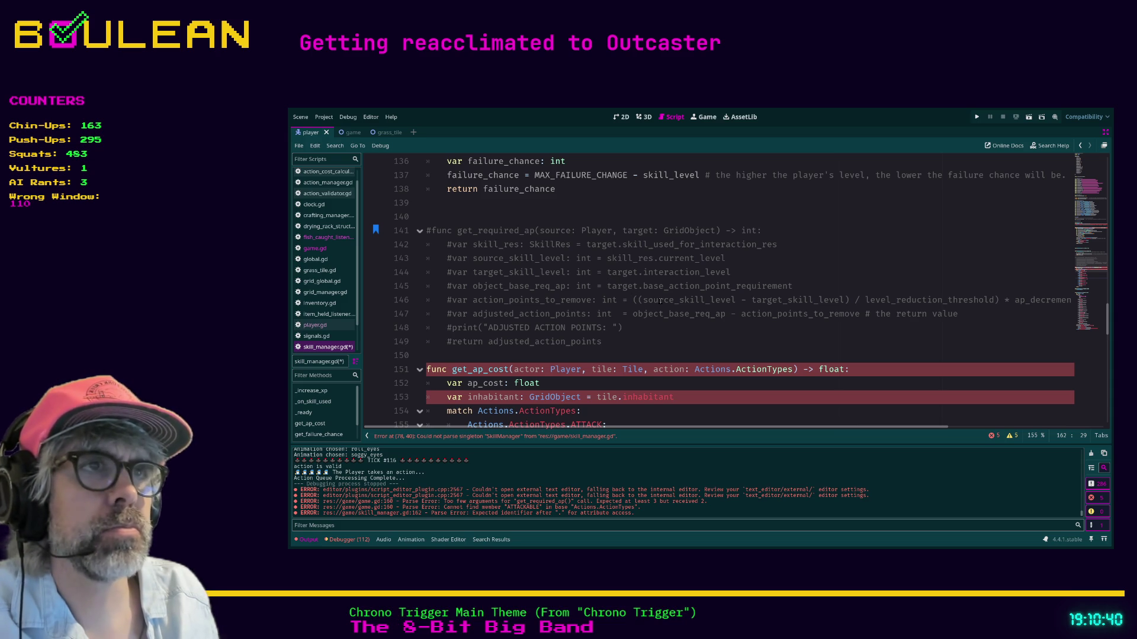
{"action": "scroll", "coordinate": [660, 302], "scroll_direction": "down", "scroll_amount": 4}
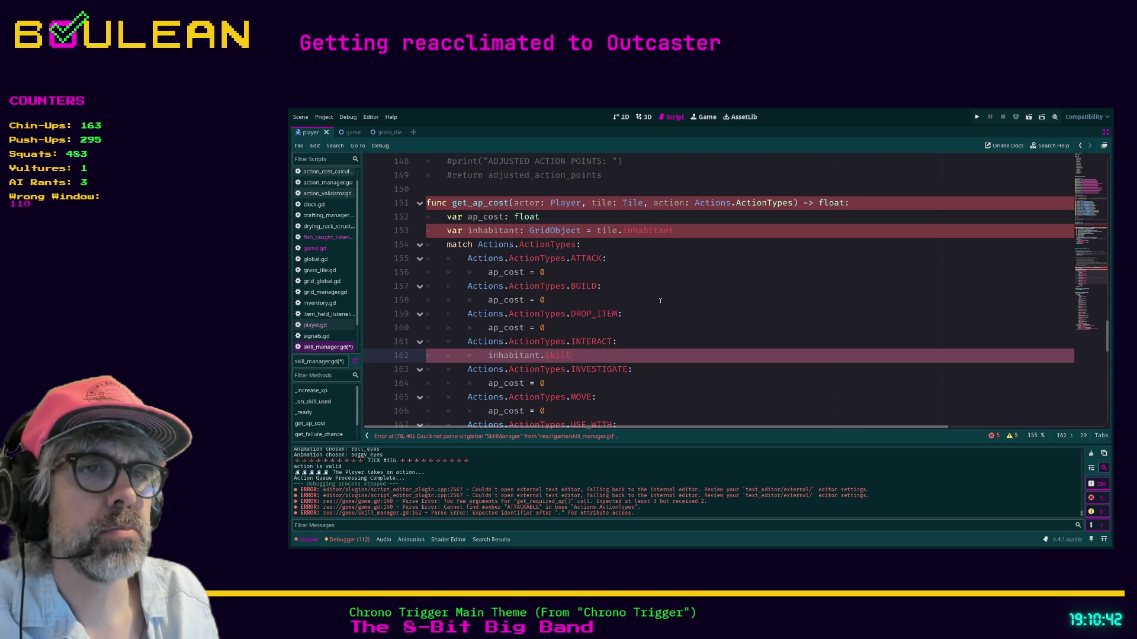
{"action": "key", "text": "ctrl+d"}
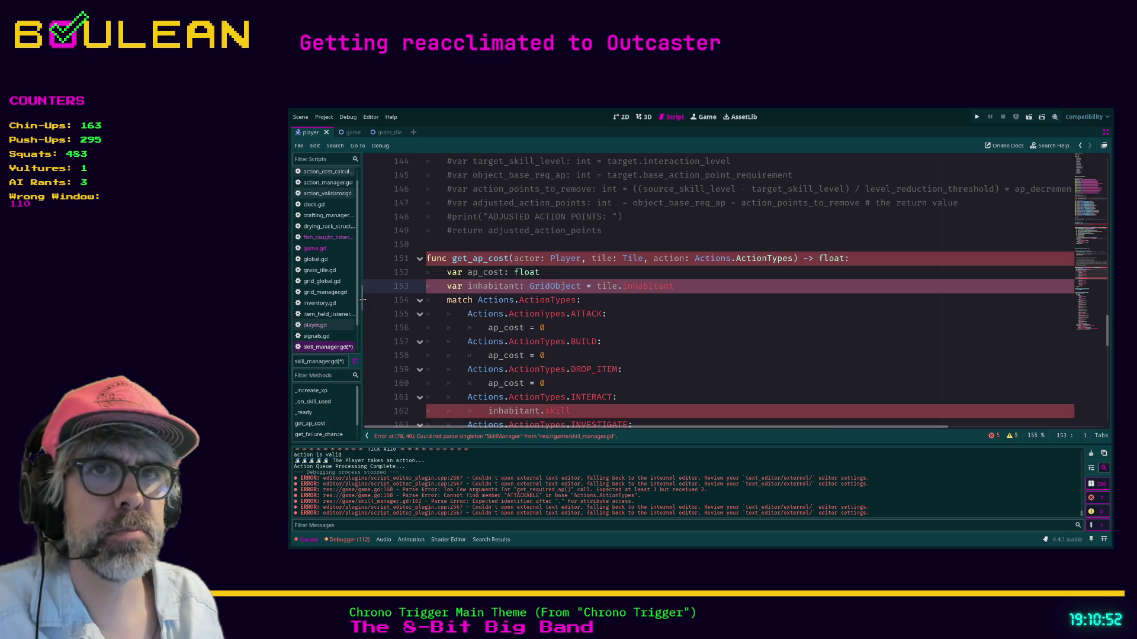
- Restore the side docks, filter the FileSystem for 'grid_object' and open grid_object.gd
{"action": "left_click_drag", "start_coordinate": [361, 300], "coordinate": [433, 301]}
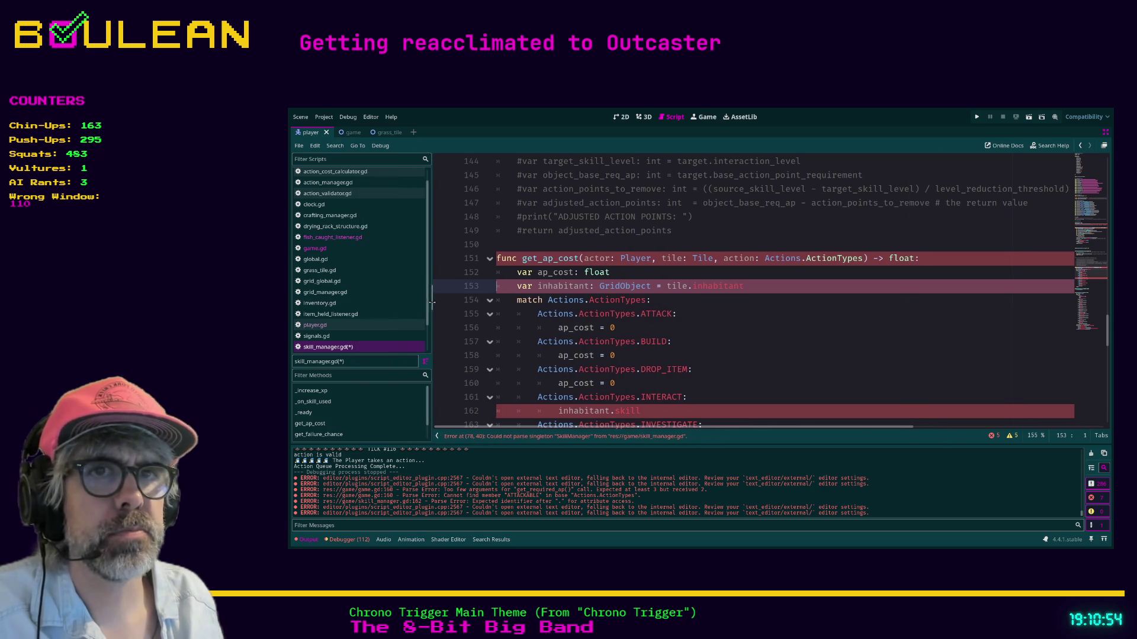
{"action": "key", "text": "ctrl+shift+F11"}
{"action": "double_click", "coordinate": [344, 379]}
{"action": "type", "text": "grid_object"}
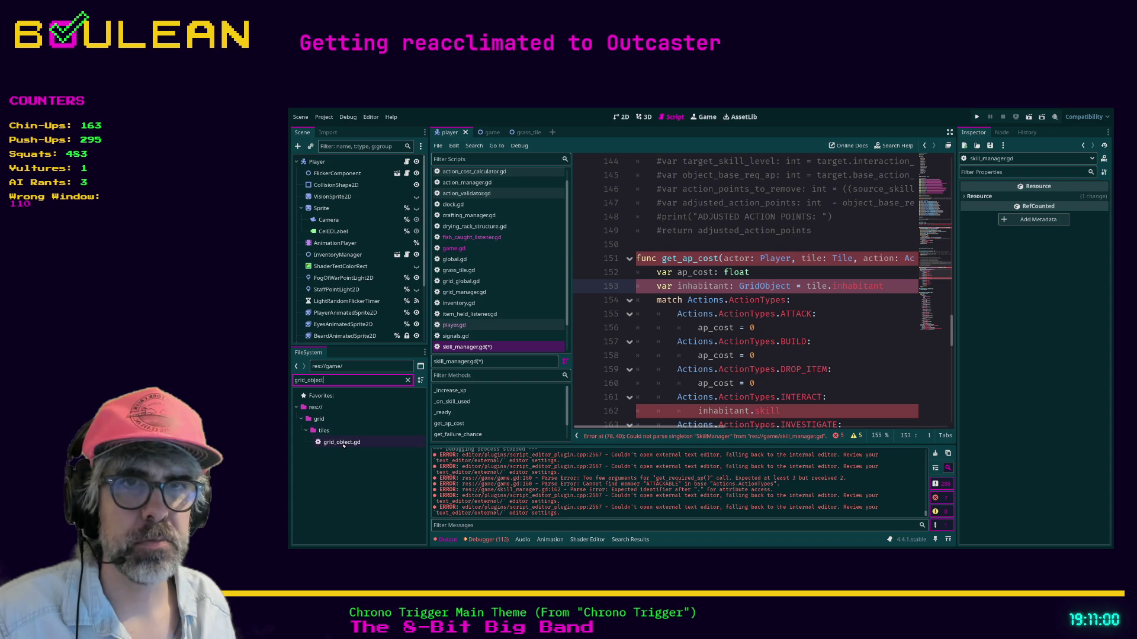
{"action": "double_click", "coordinate": [343, 443]}
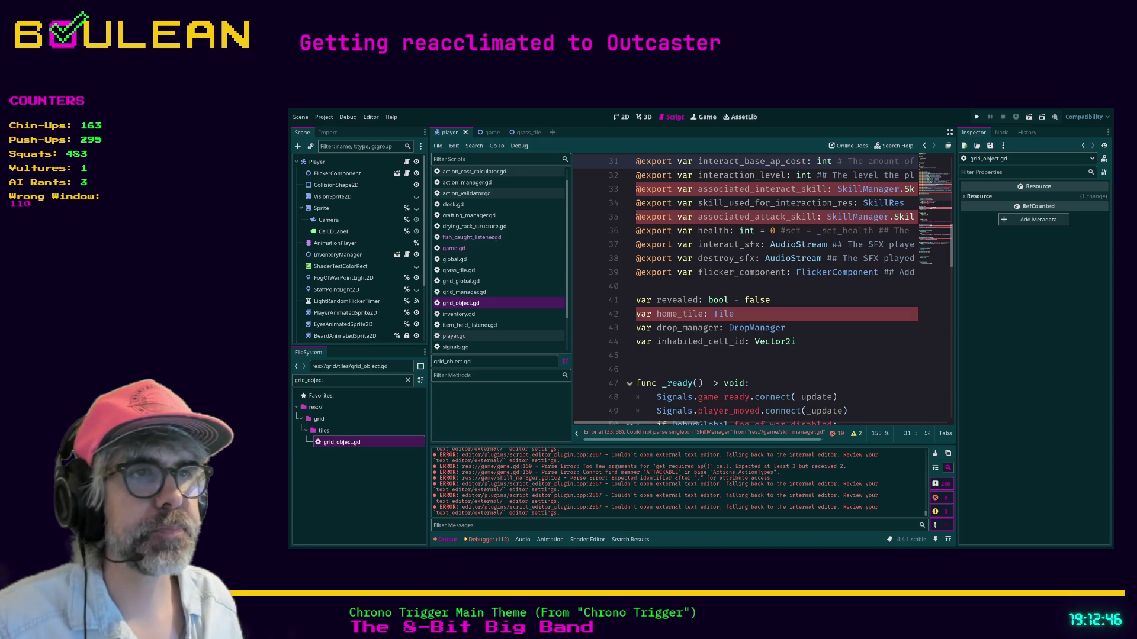
- Search grid_object.gd for 'skill' from the end of line 41
{"action": "left_click", "coordinate": [736, 314]}
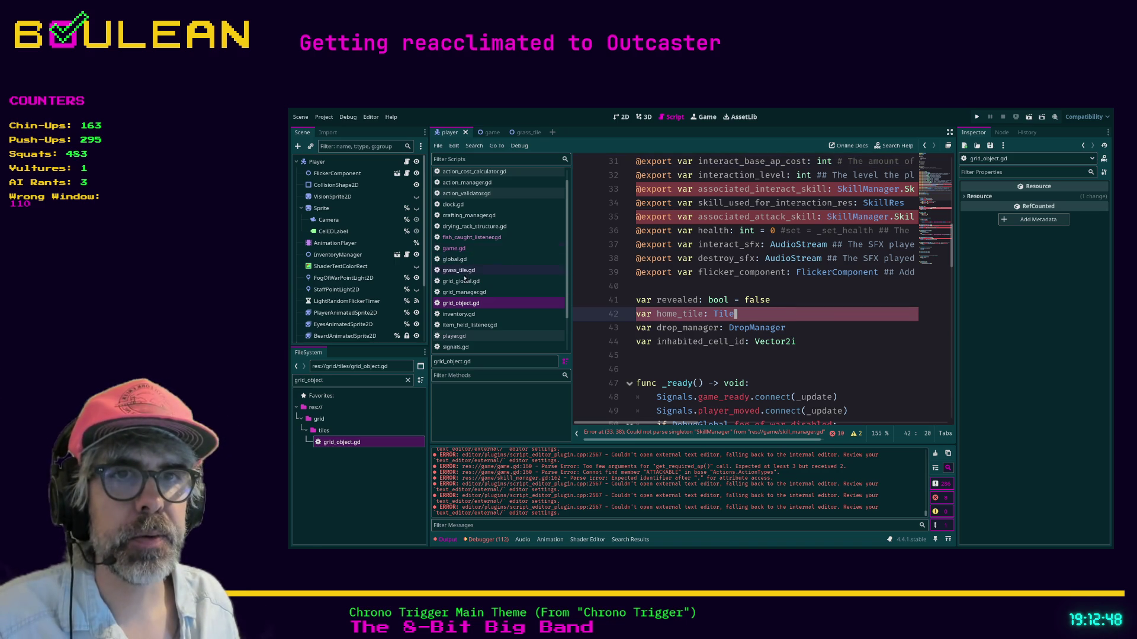
{"action": "left_click", "coordinate": [806, 301]}
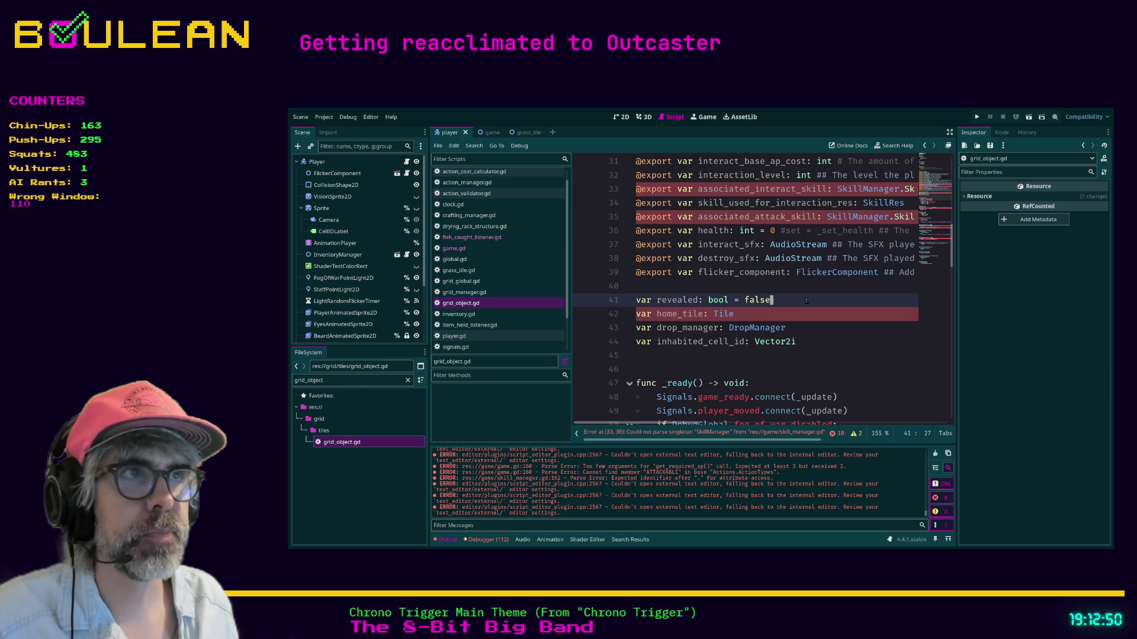
{"action": "key", "text": "ctrl+f"}
{"action": "type", "text": "skill"}
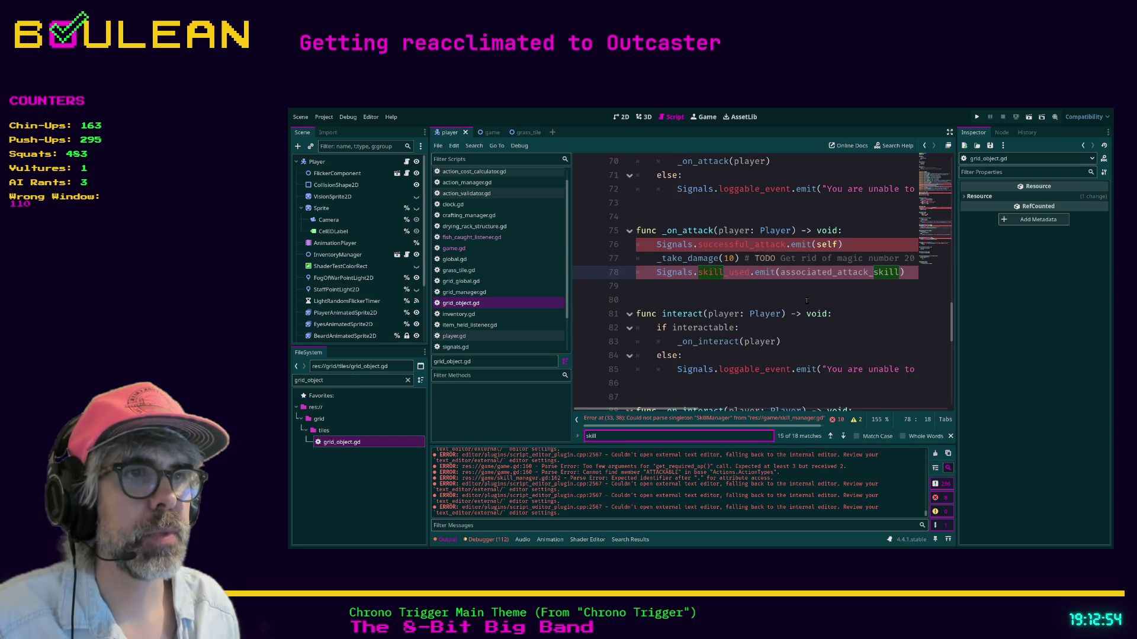
- Jump to the line 33 SkillManager error, inspect the skill exports, then hide the side docks again
{"action": "left_click", "coordinate": [684, 419]}
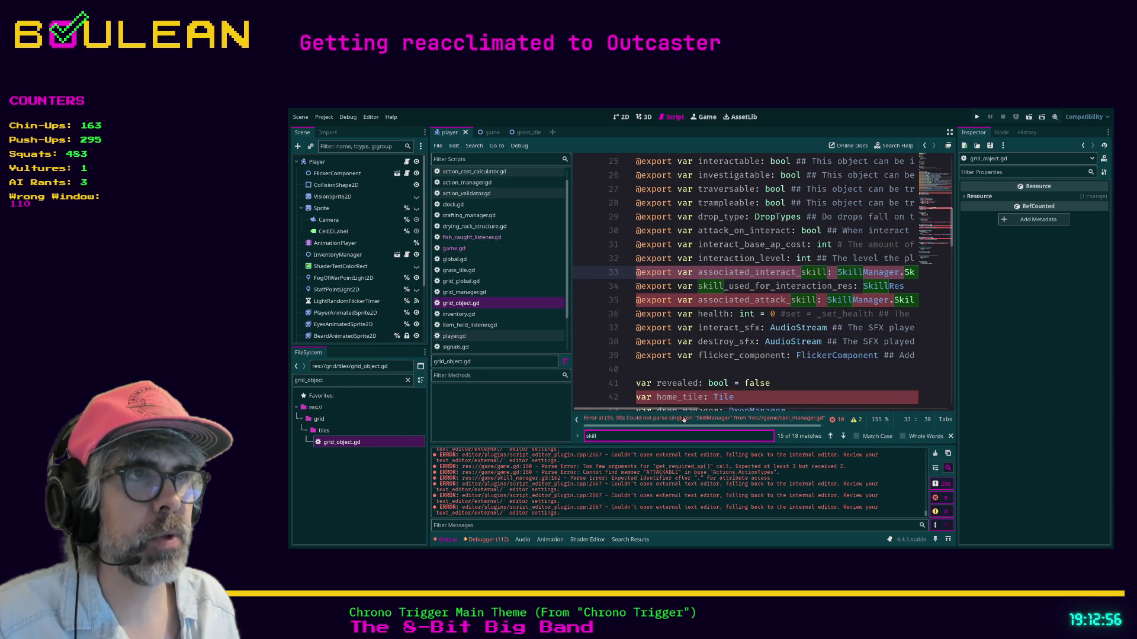
{"action": "scroll", "coordinate": [731, 427], "scroll_direction": "down", "scroll_amount": 1}
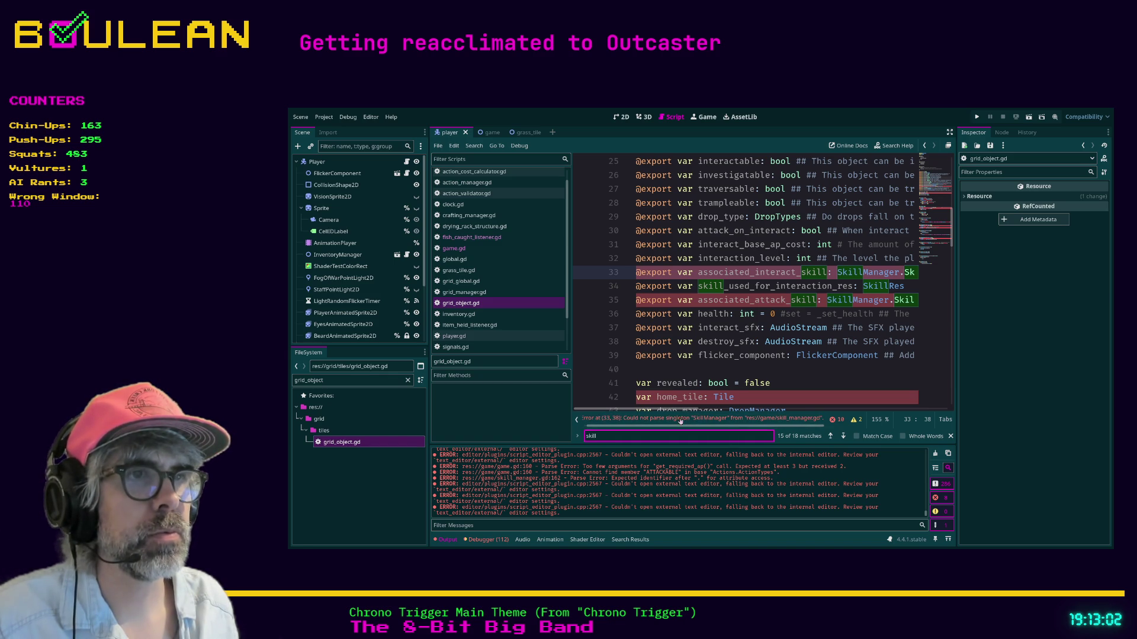
{"action": "left_click_drag", "start_coordinate": [667, 409], "coordinate": [679, 410]}
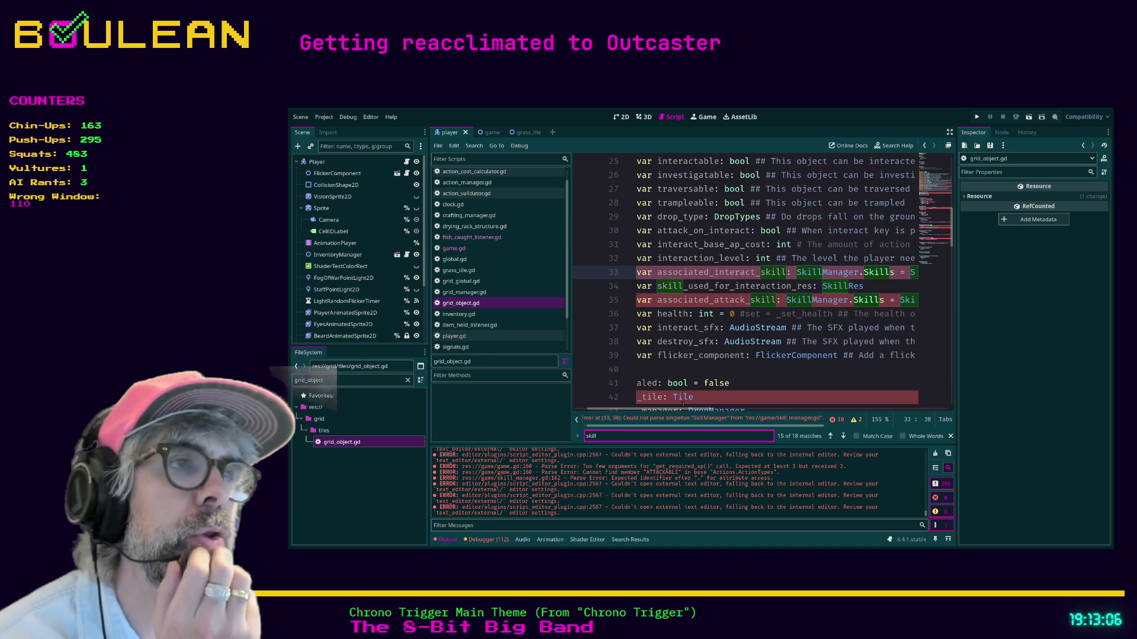
{"action": "left_click", "coordinate": [786, 381]}
{"action": "key", "text": "ctrl+shift+F11"}
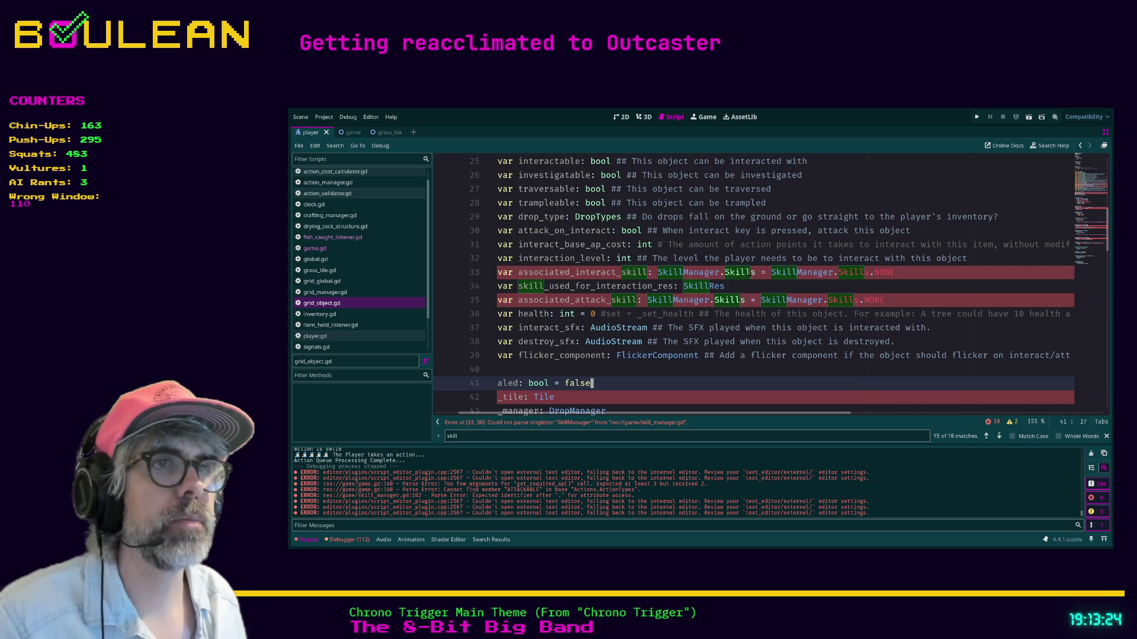
- In skill_manager.gd, comment out line 162's inhabitant.skill, add 'pass' beneath it, and save
{"action": "left_click", "coordinate": [653, 273]}
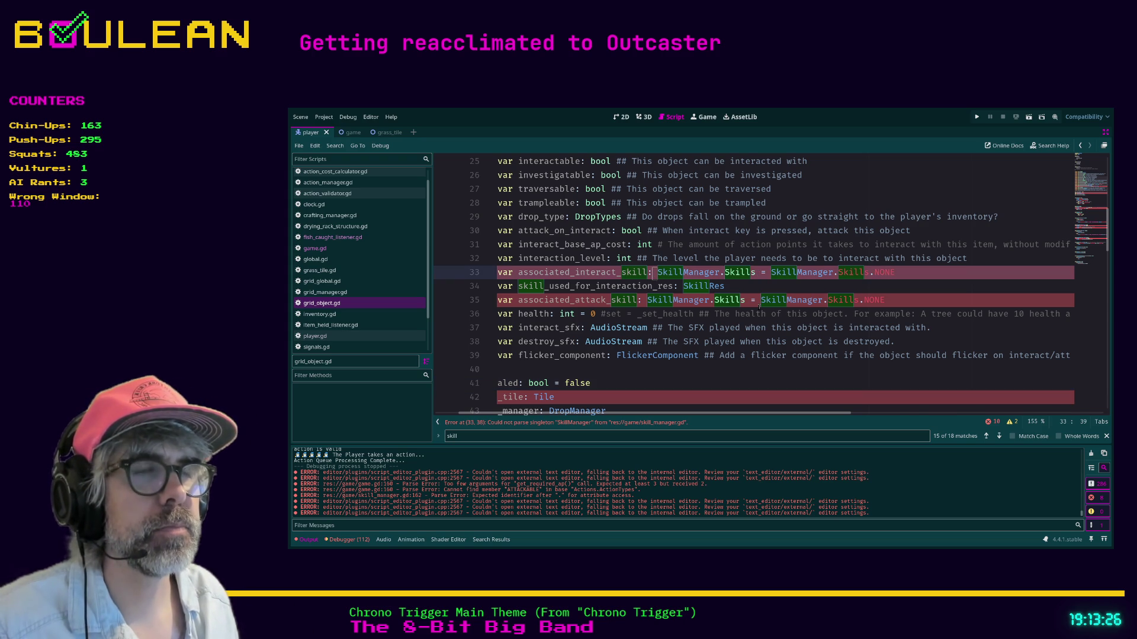
{"action": "scroll", "coordinate": [356, 319], "scroll_direction": "down", "scroll_amount": 2}
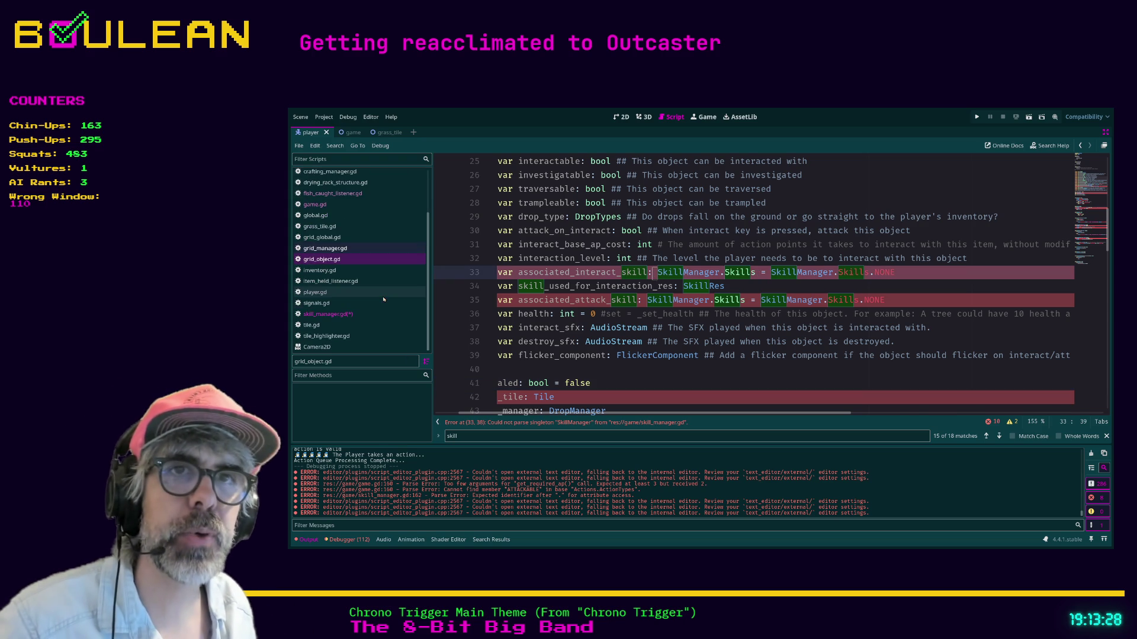
{"action": "left_click", "coordinate": [356, 315]}
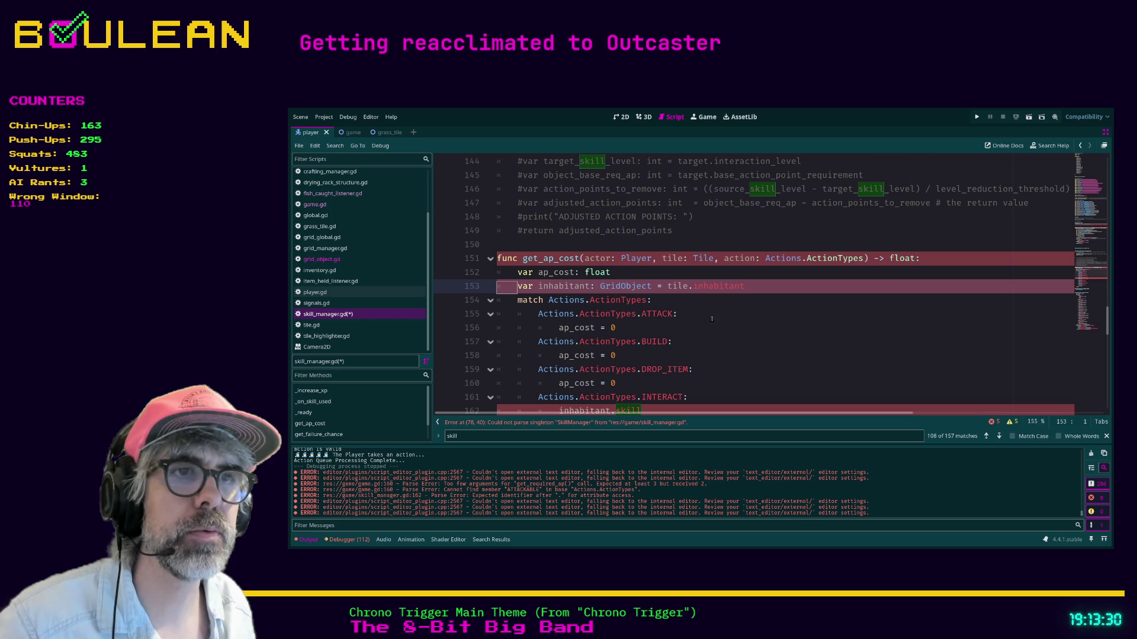
{"action": "scroll", "coordinate": [691, 313], "scroll_direction": "down", "scroll_amount": 1}
{"action": "left_click", "coordinate": [662, 370]}
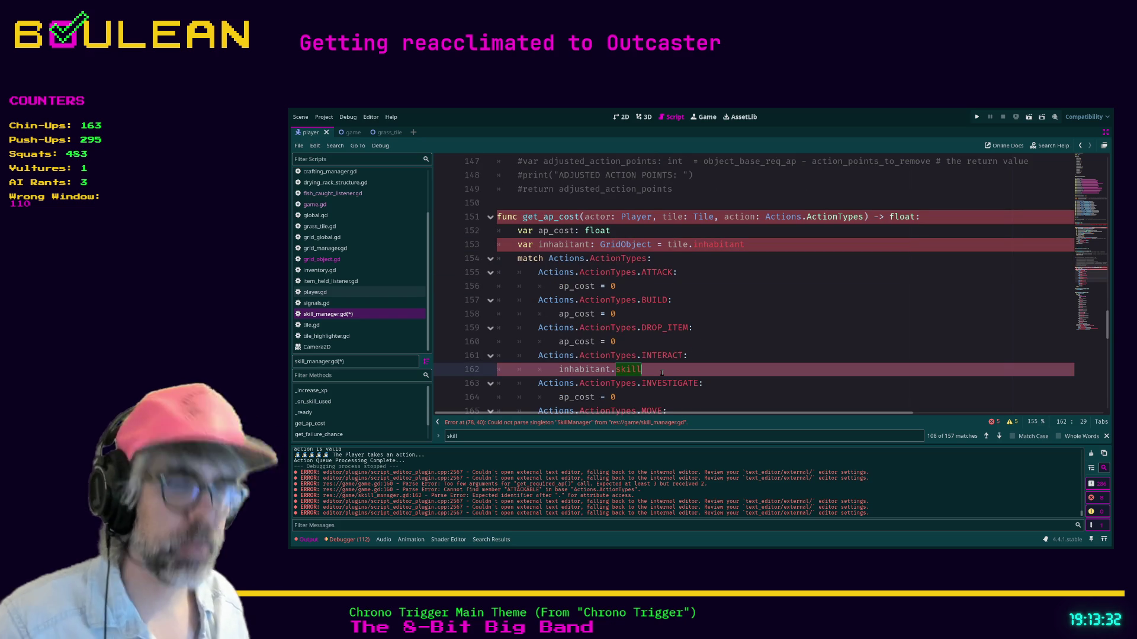
{"action": "key", "text": "ctrl+k"}
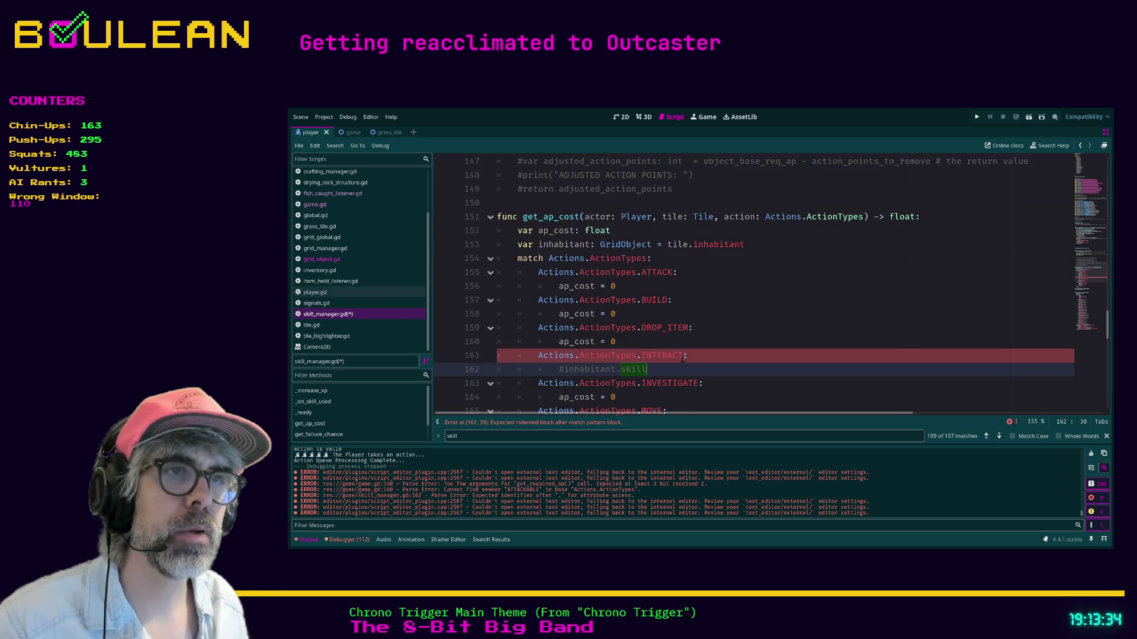
{"action": "key", "text": "Return"}
{"action": "type", "text": "pass"}
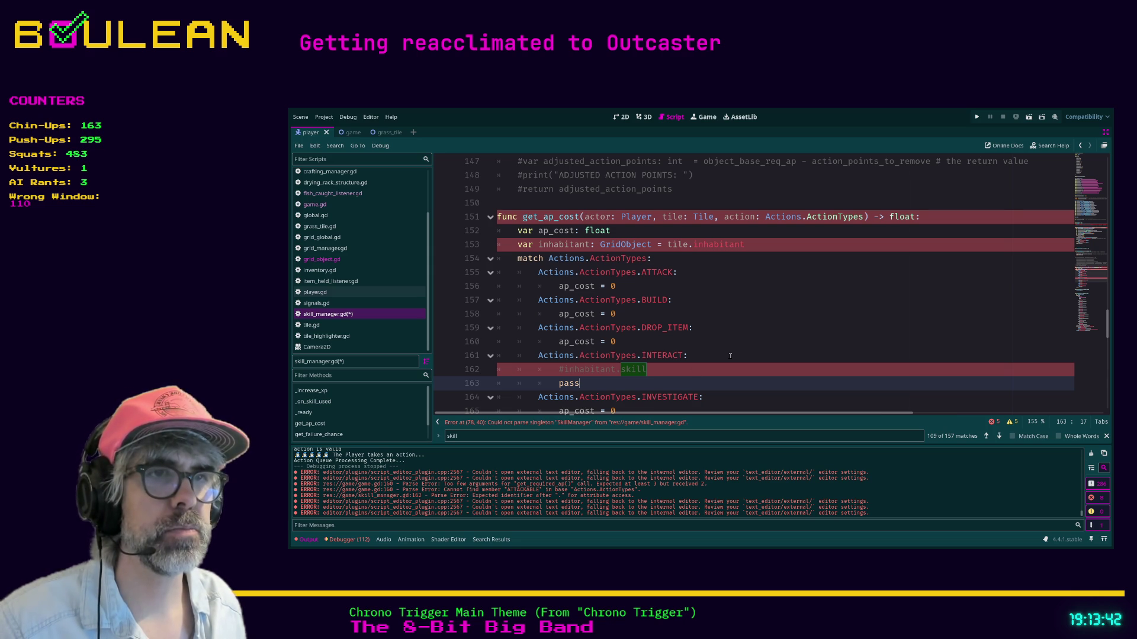
{"action": "key", "text": "ctrl+s"}
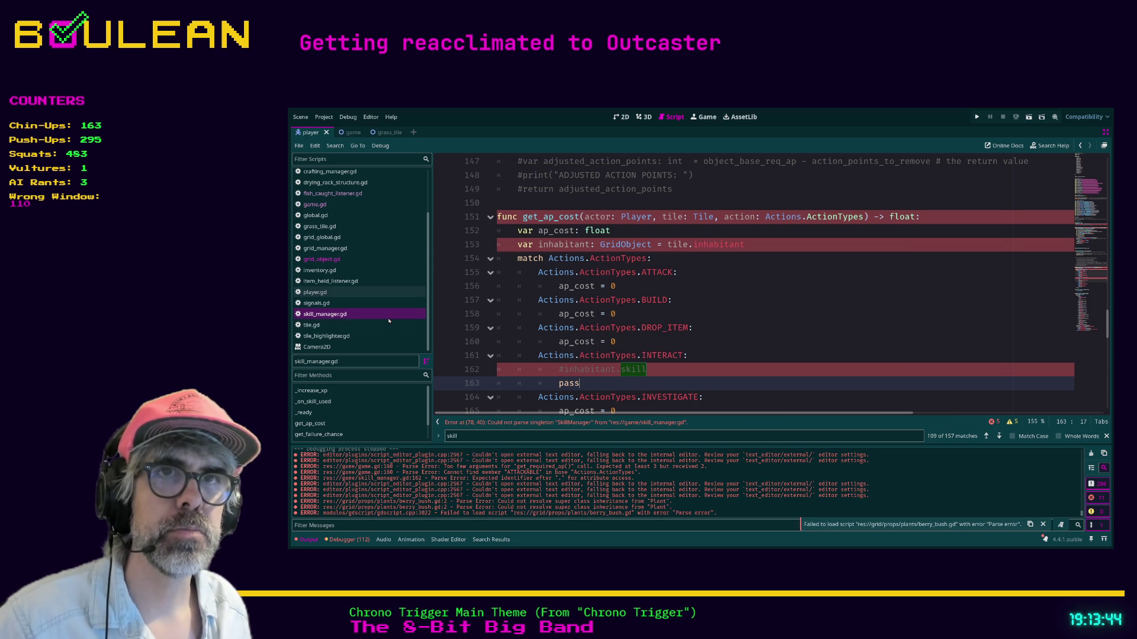
- Follow the SkillManager parse error to perform_skill_check on line 78
{"action": "left_click", "coordinate": [357, 320]}
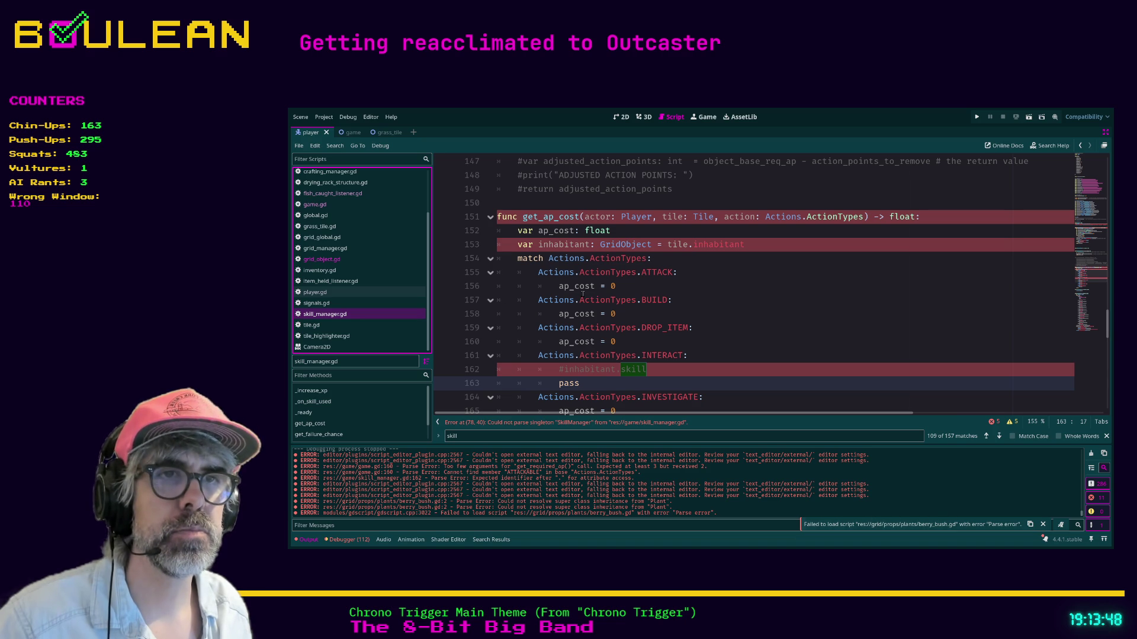
{"action": "left_click", "coordinate": [761, 239]}
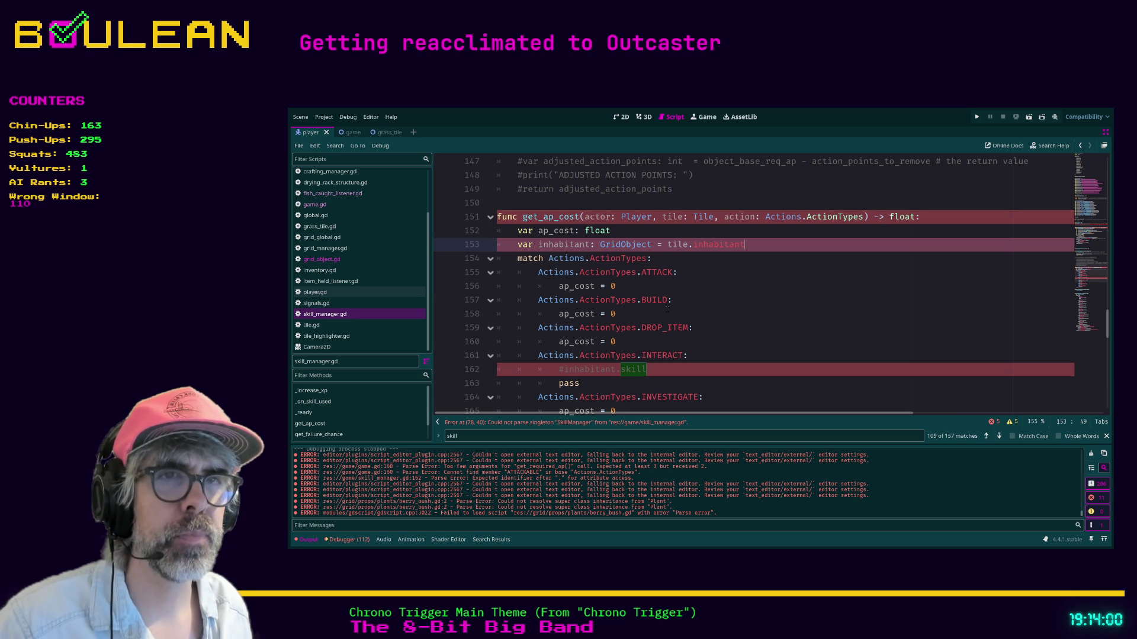
{"action": "left_click", "coordinate": [470, 424]}
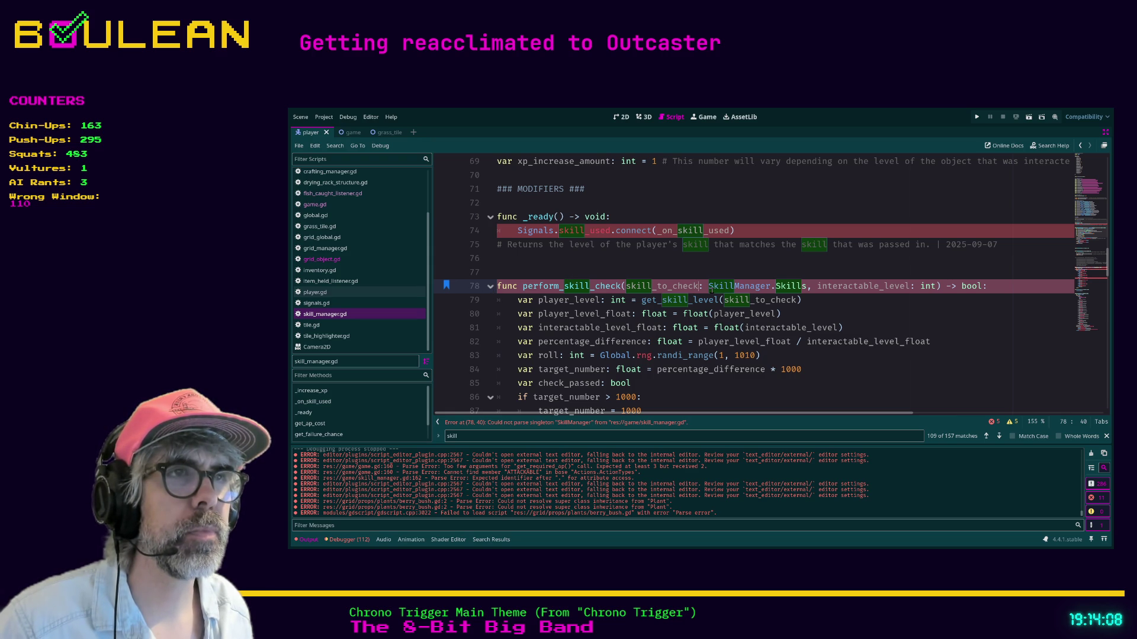
- Retype line 78's parameter type as SkillManager.Skills using autocomplete, and save skill_manager.gd
{"action": "left_click", "coordinate": [806, 287], "text": "shift"}
{"action": "type", "text": "Skil"}
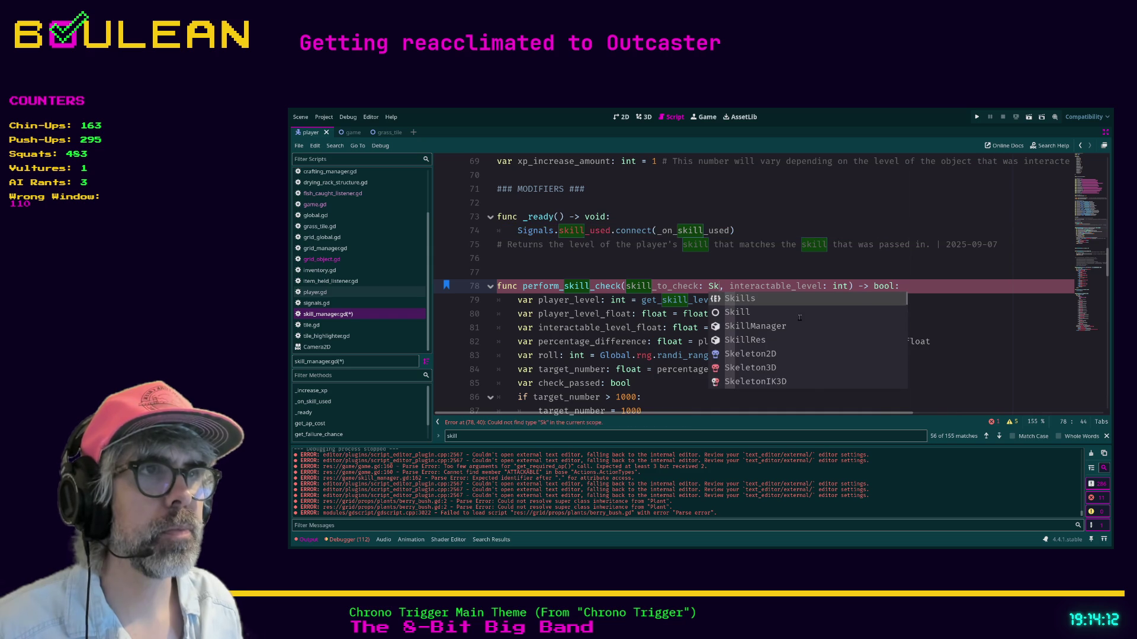
{"action": "key", "text": "Down"}
{"action": "key", "text": "Down"}
{"action": "key", "text": "Return"}
{"action": "type", "text": ".Skills"}
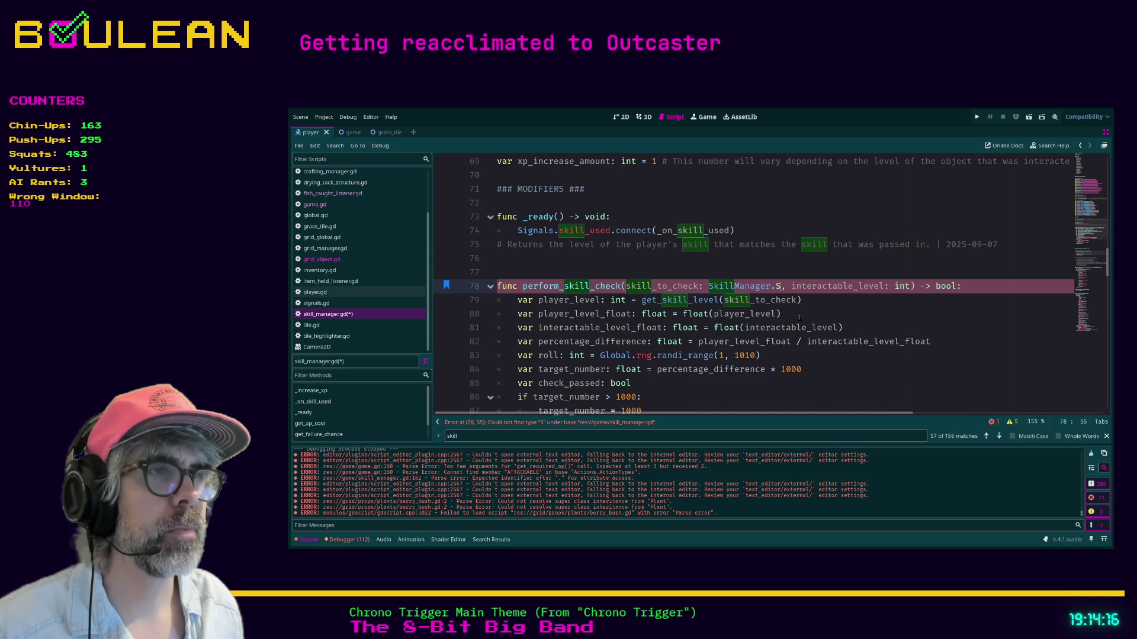
{"action": "key", "text": "ctrl+s"}
- Scroll down through skill_manager.gd to empty line 95
{"action": "left_click", "coordinate": [818, 309]}
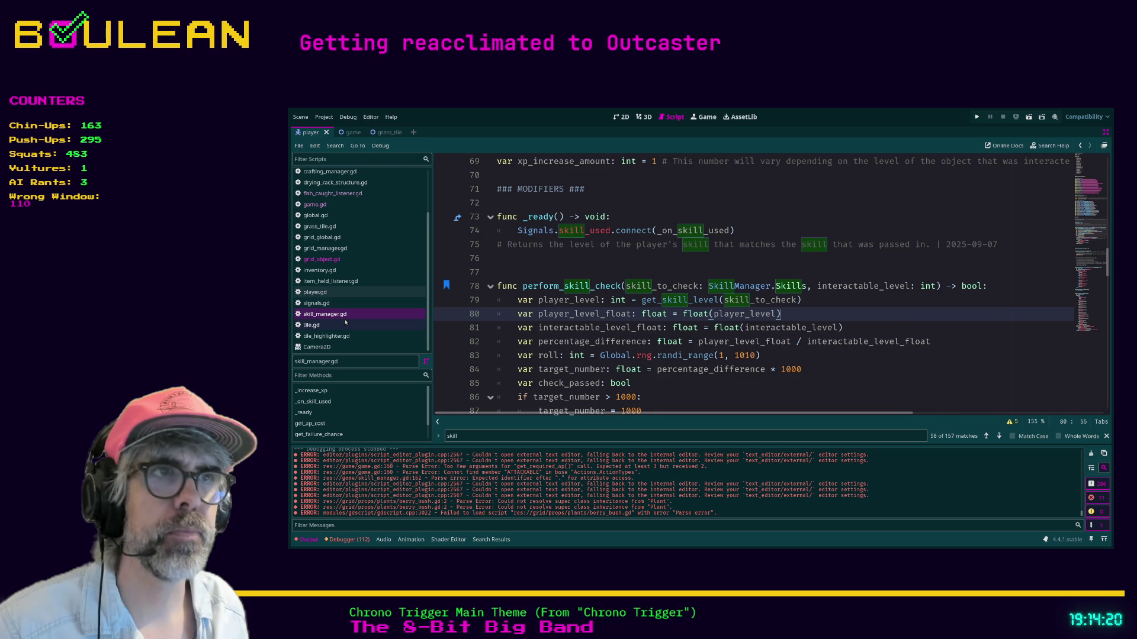
{"action": "scroll", "coordinate": [658, 303], "scroll_direction": "down", "scroll_amount": 2}
{"action": "scroll", "coordinate": [659, 303], "scroll_direction": "down", "scroll_amount": 1}
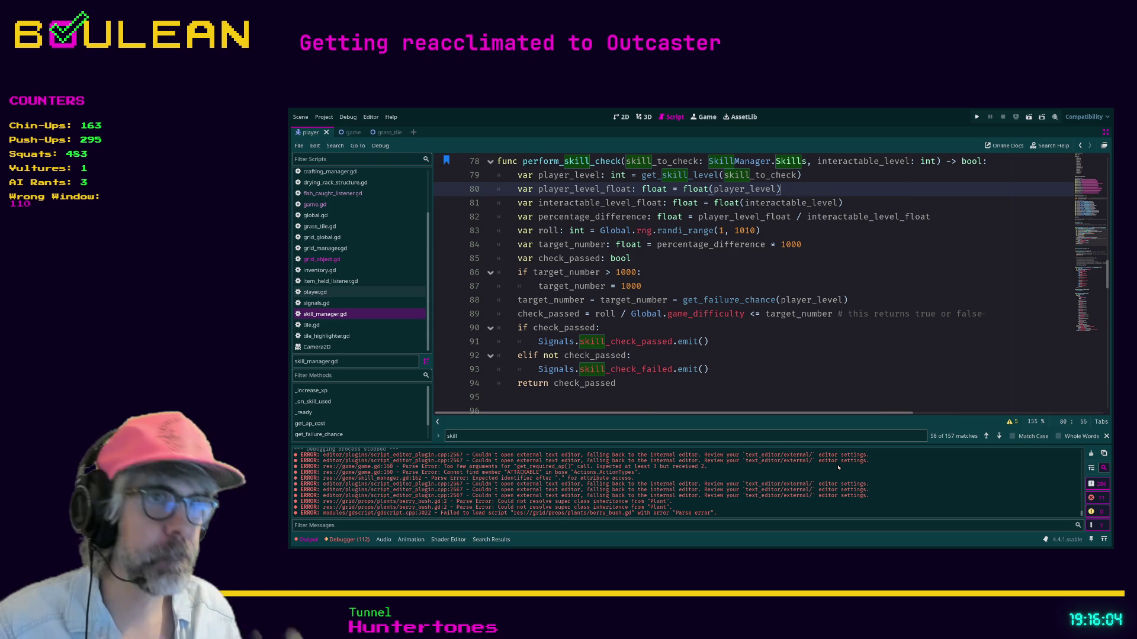
{"action": "left_click", "coordinate": [703, 402]}
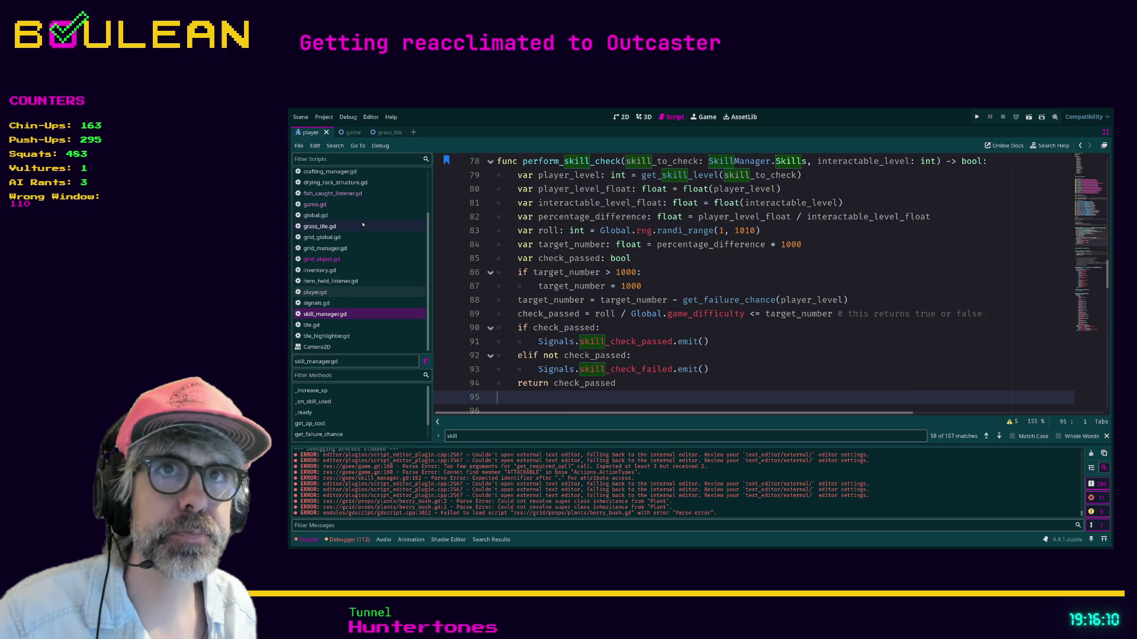
- Filter the open scripts by 'skil' and exit distraction-free mode to restore the side panels
{"action": "left_click", "coordinate": [346, 195]}
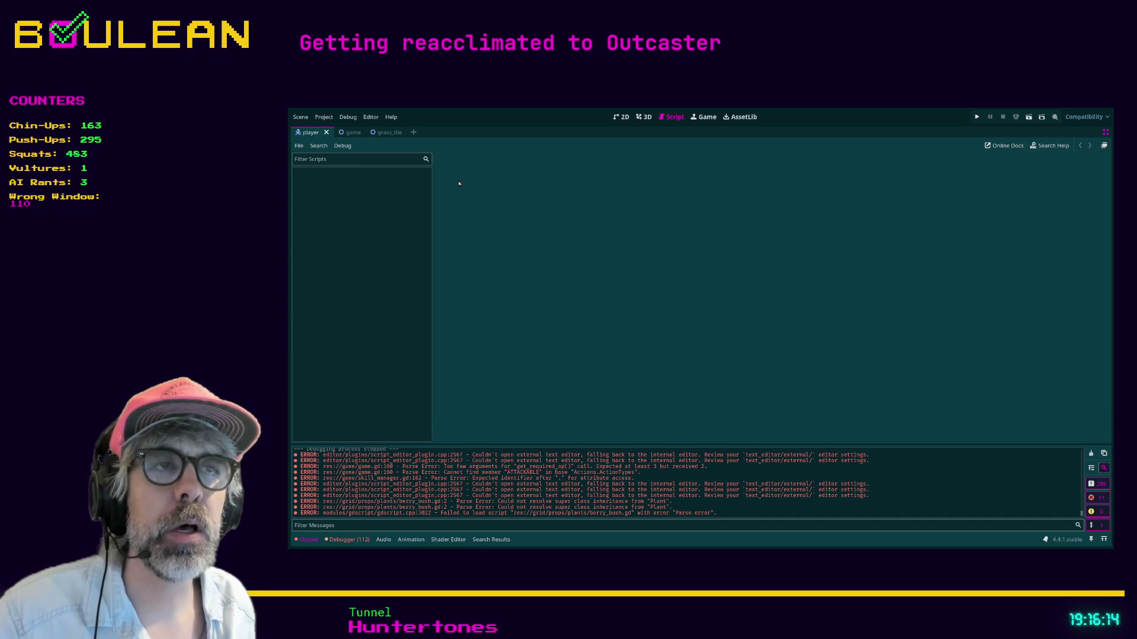
{"action": "left_click", "coordinate": [390, 162]}
{"action": "type", "text": "gr"}
{"action": "key", "text": "BackSpace"}
{"action": "key", "text": "BackSpace"}
{"action": "type", "text": "skil"}
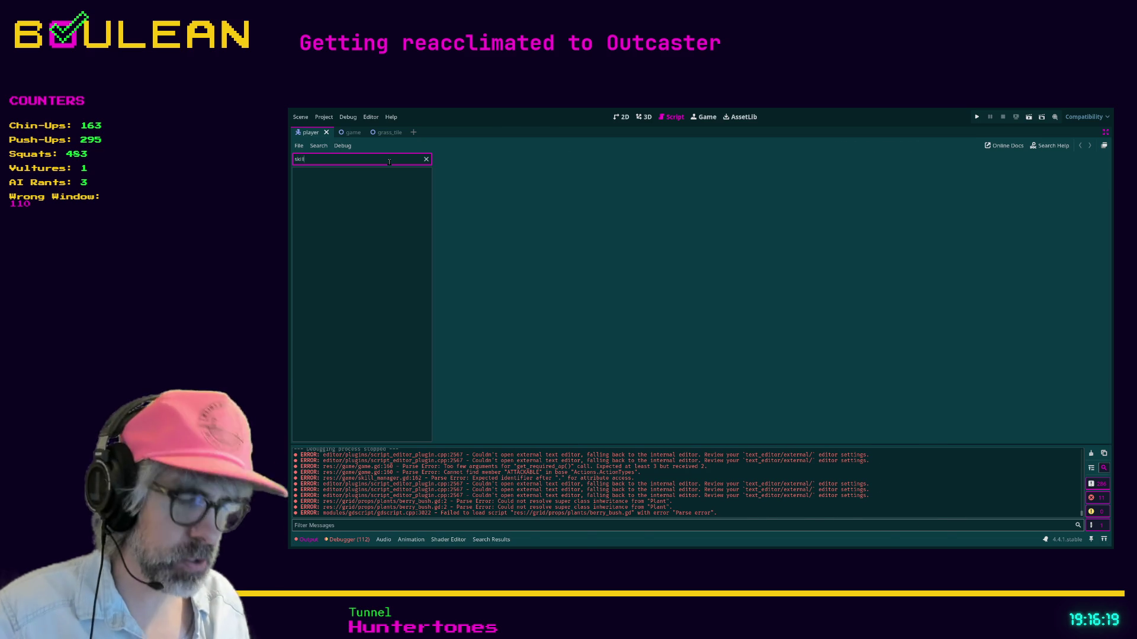
{"action": "key", "text": "ctrl+shift+F11"}
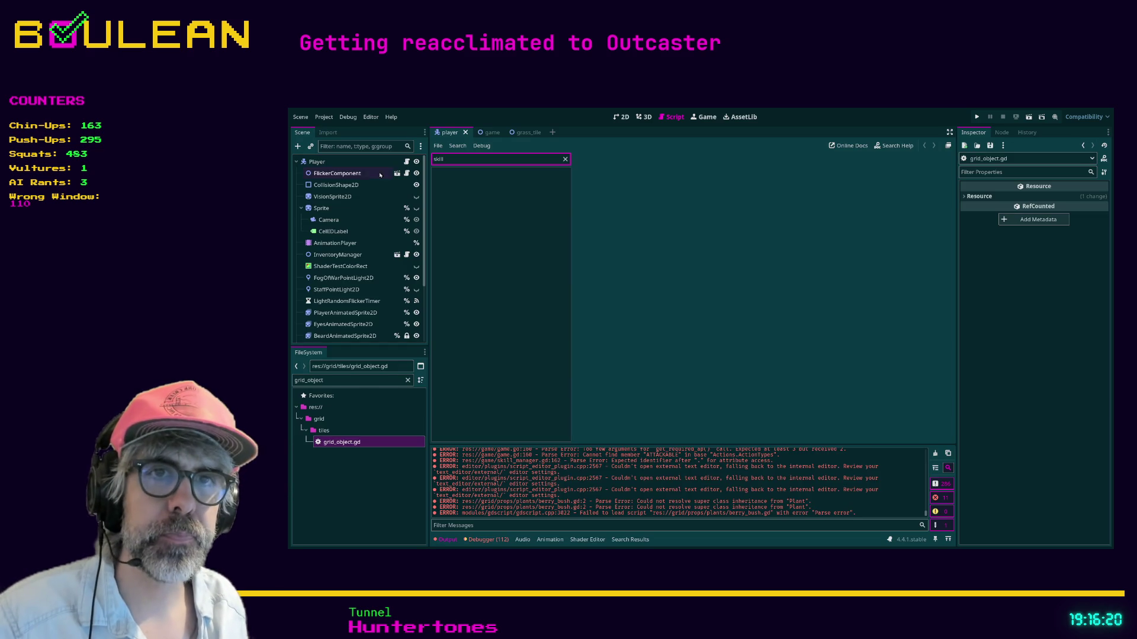
- Filter the FileSystem dock by 'skill_manager' and open skill_manager.gd
{"action": "left_click", "coordinate": [357, 380]}
{"action": "type", "text": "skill_manager"}
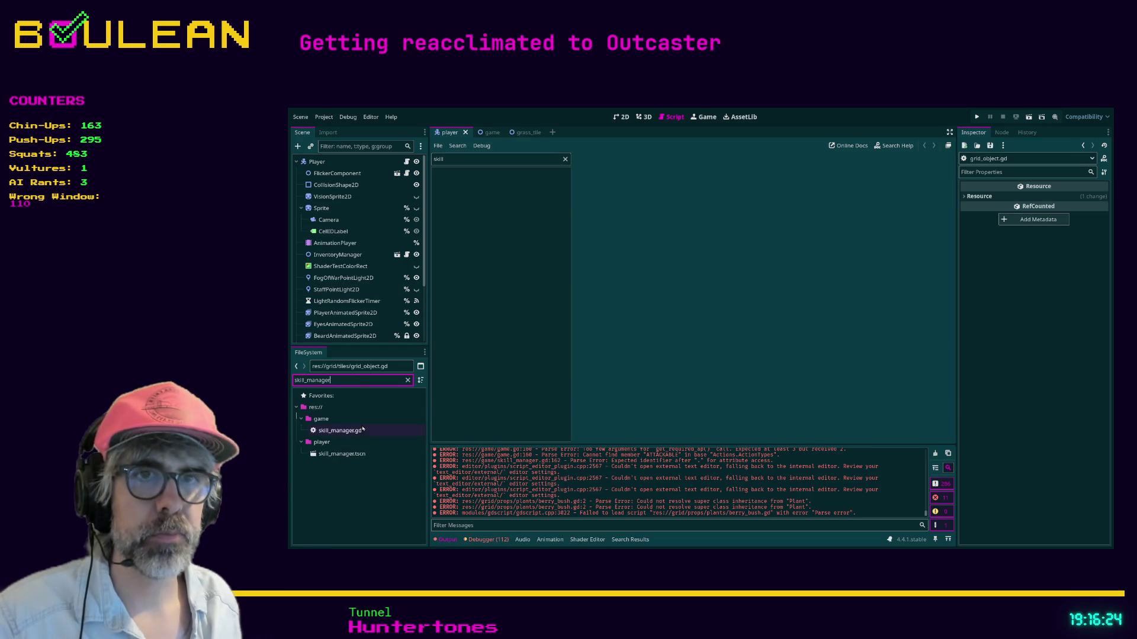
{"action": "double_click", "coordinate": [356, 431]}
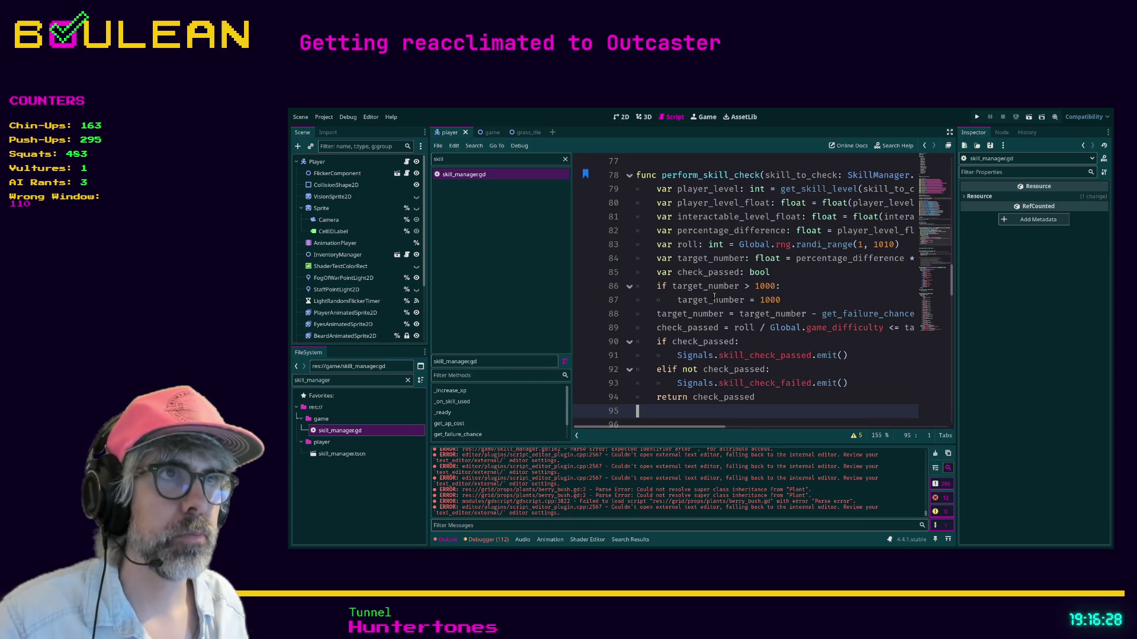
{"action": "left_click", "coordinate": [785, 287]}
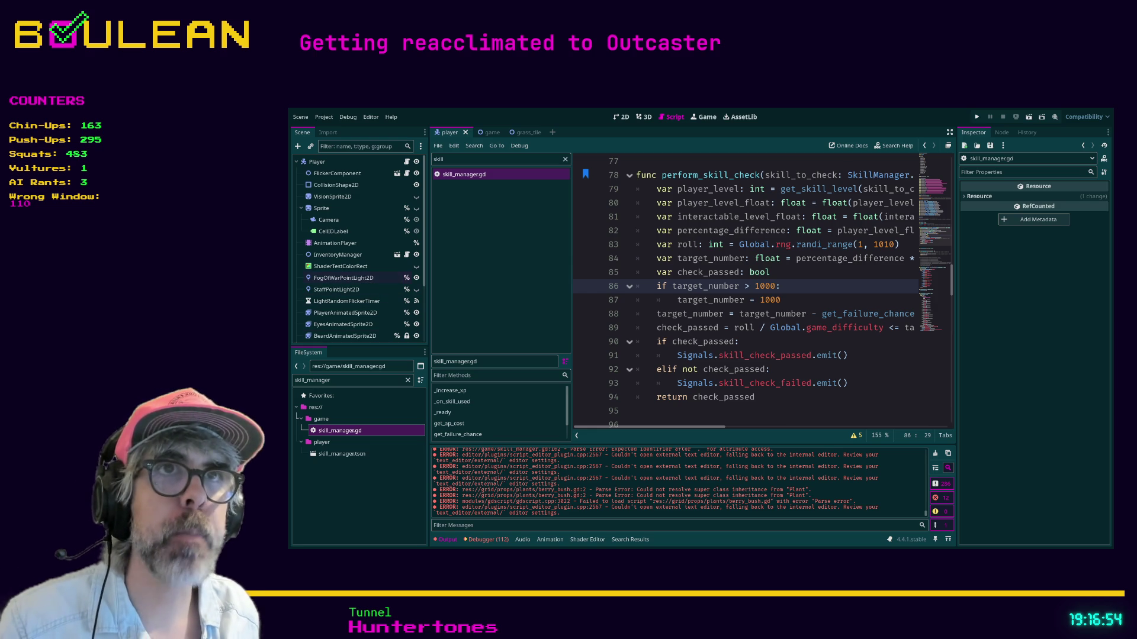
{"action": "left_click", "coordinate": [372, 380]}
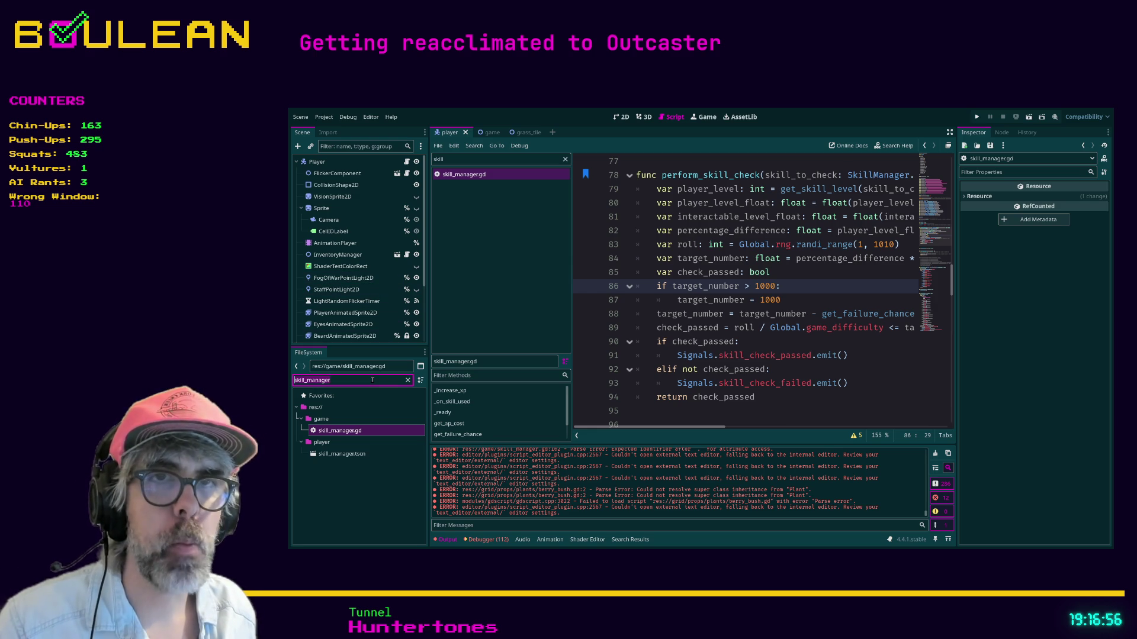
- Filter the project files by 'tile' and open tile.gd
{"action": "key", "text": "ctrl+a"}
{"action": "type", "text": "tile"}
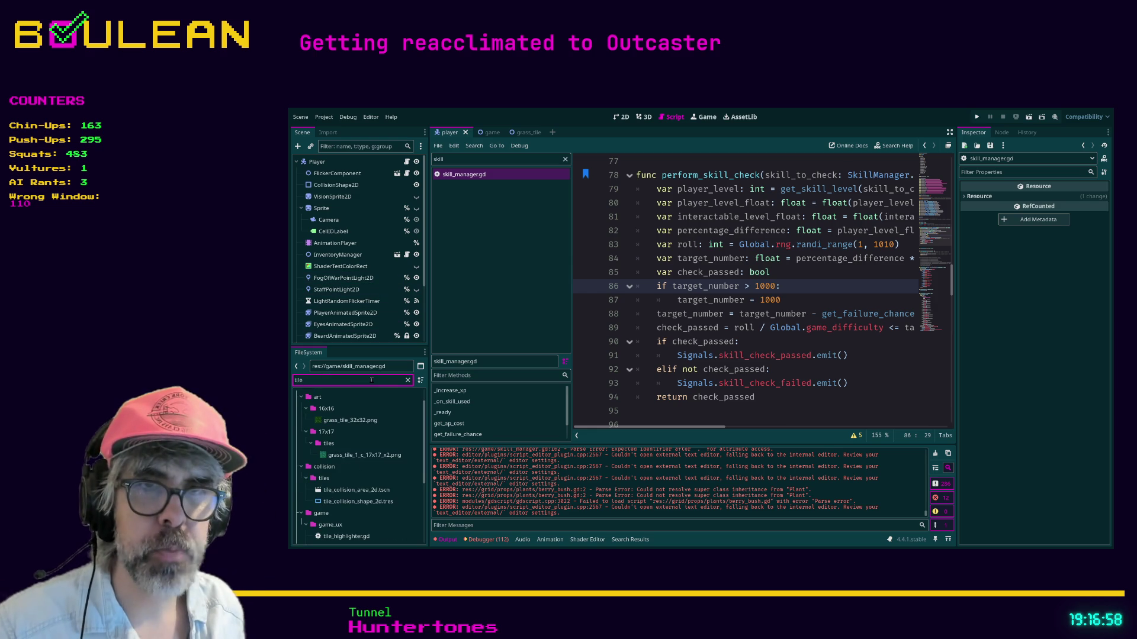
{"action": "scroll", "coordinate": [386, 457], "scroll_direction": "down", "scroll_amount": 5}
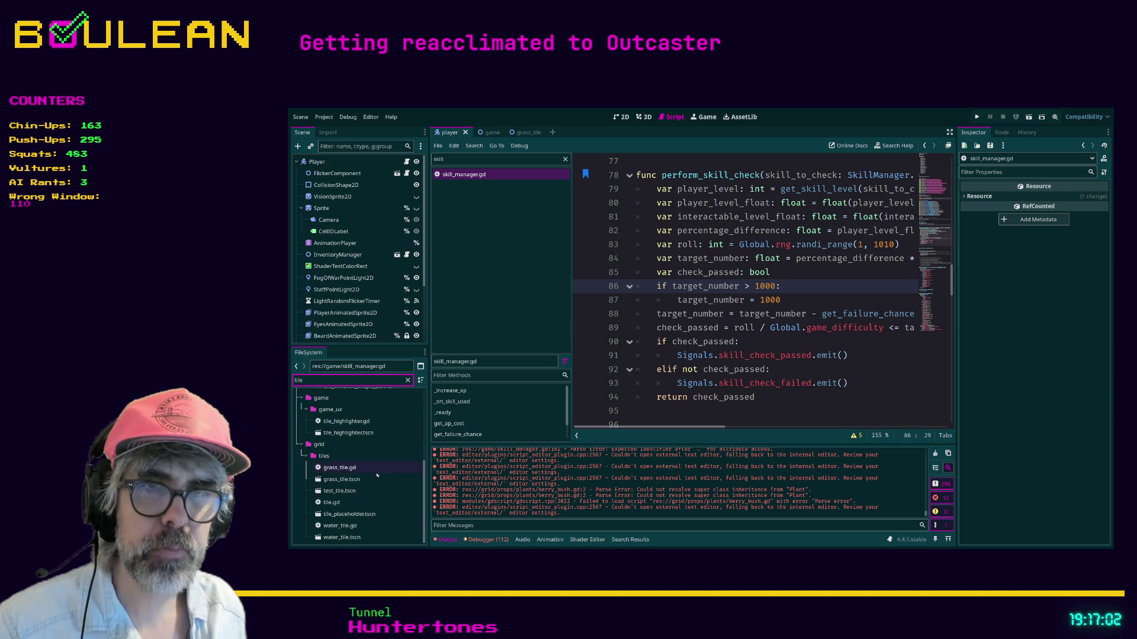
{"action": "double_click", "coordinate": [331, 502]}
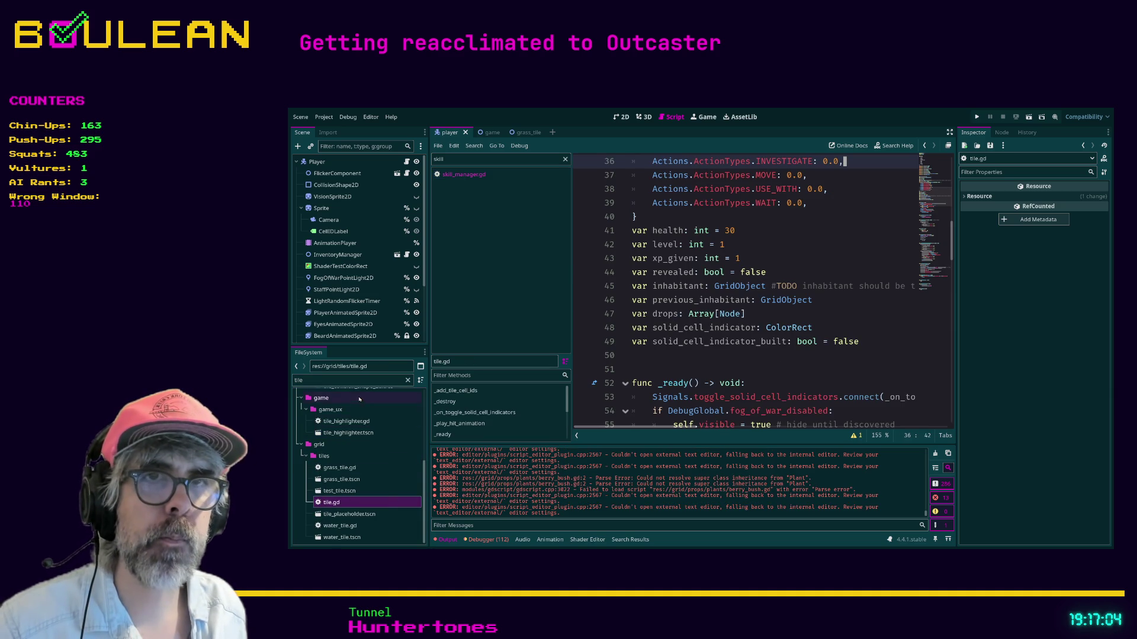
- Change the FileSystem filter to 'game' to list the game scripts
{"action": "left_click", "coordinate": [402, 380]}
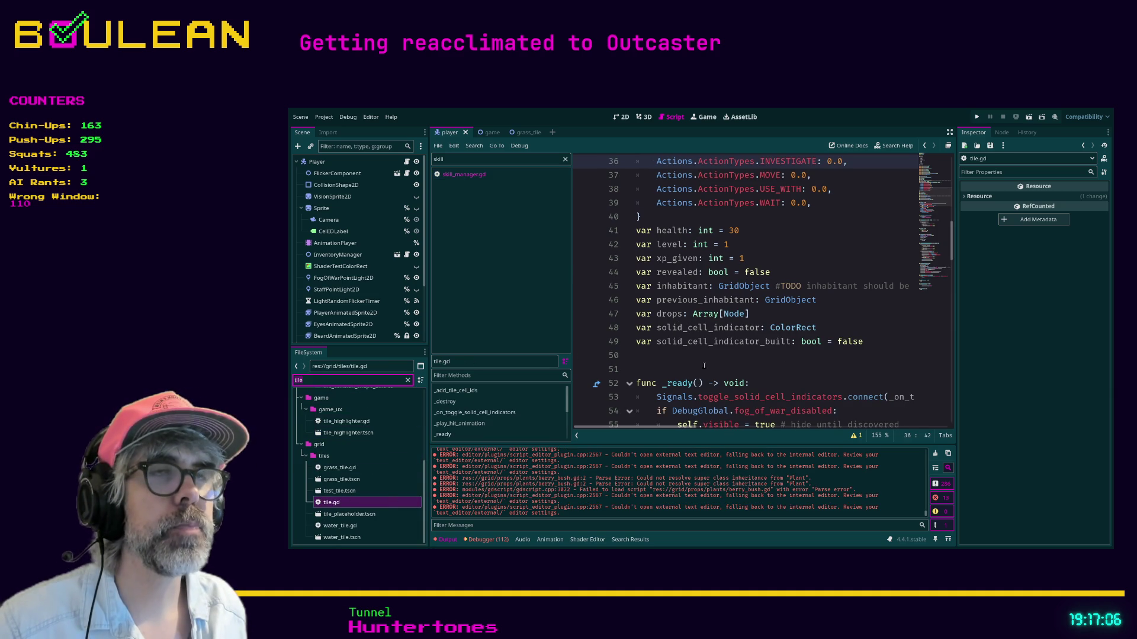
{"action": "key", "text": "BackSpace"}
{"action": "key", "text": "BackSpace"}
{"action": "key", "text": "BackSpace"}
{"action": "type", "text": "game"}
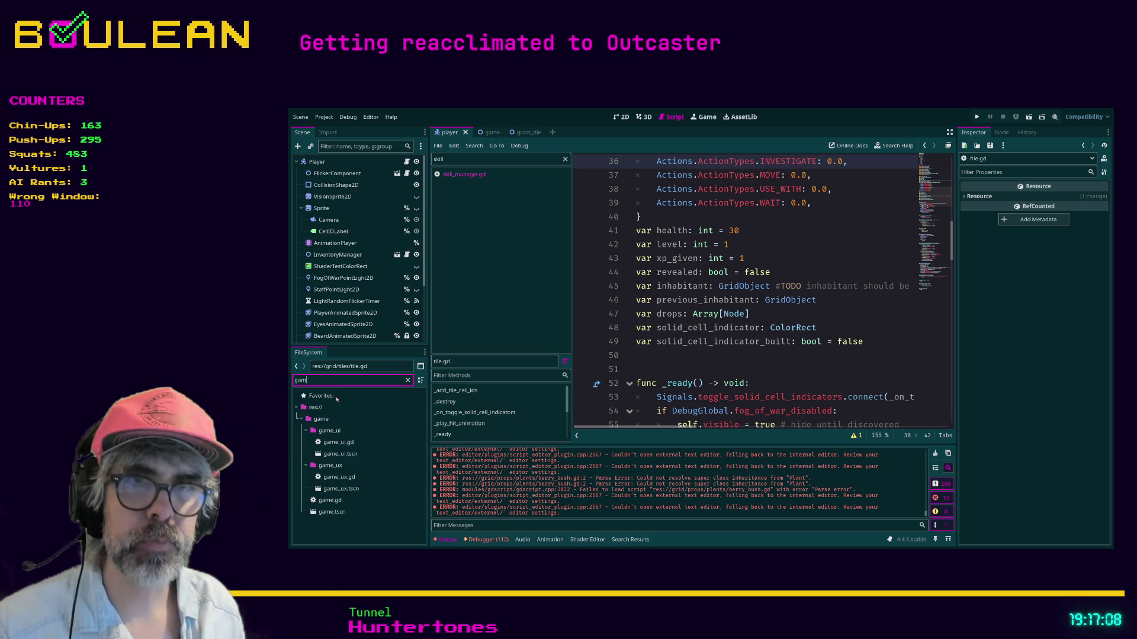
- In game.gd, add pass under 'if tile.attackable:', comment out the ATTACKABLE ap_cost line, and save
{"action": "double_click", "coordinate": [337, 502]}
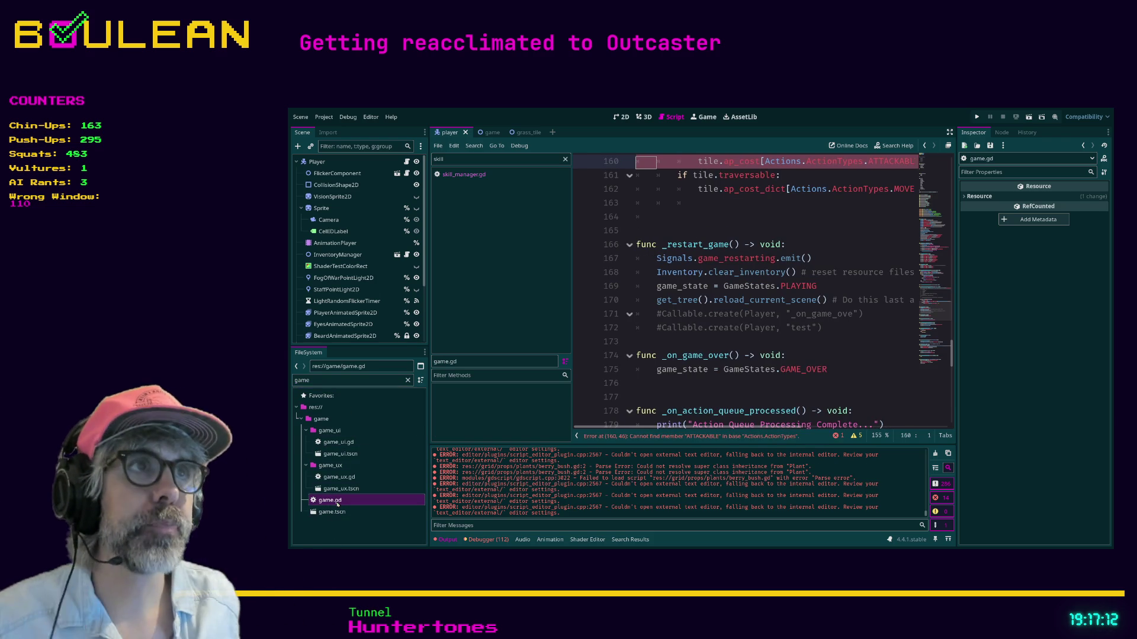
{"action": "scroll", "coordinate": [785, 240], "scroll_direction": "up", "scroll_amount": 3}
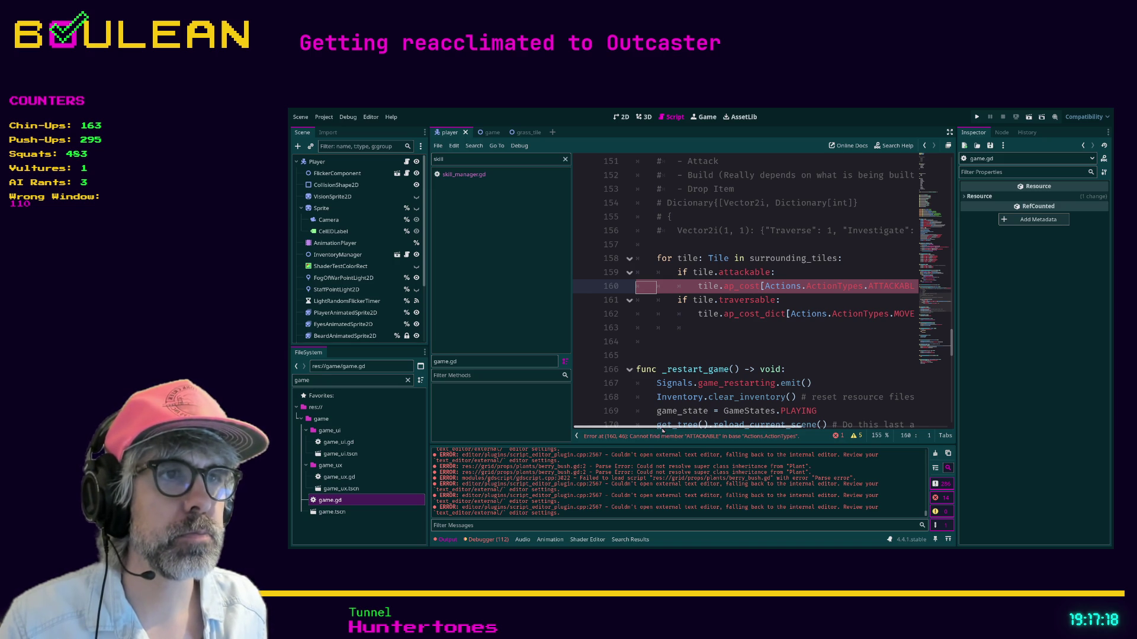
{"action": "key", "text": "Home"}
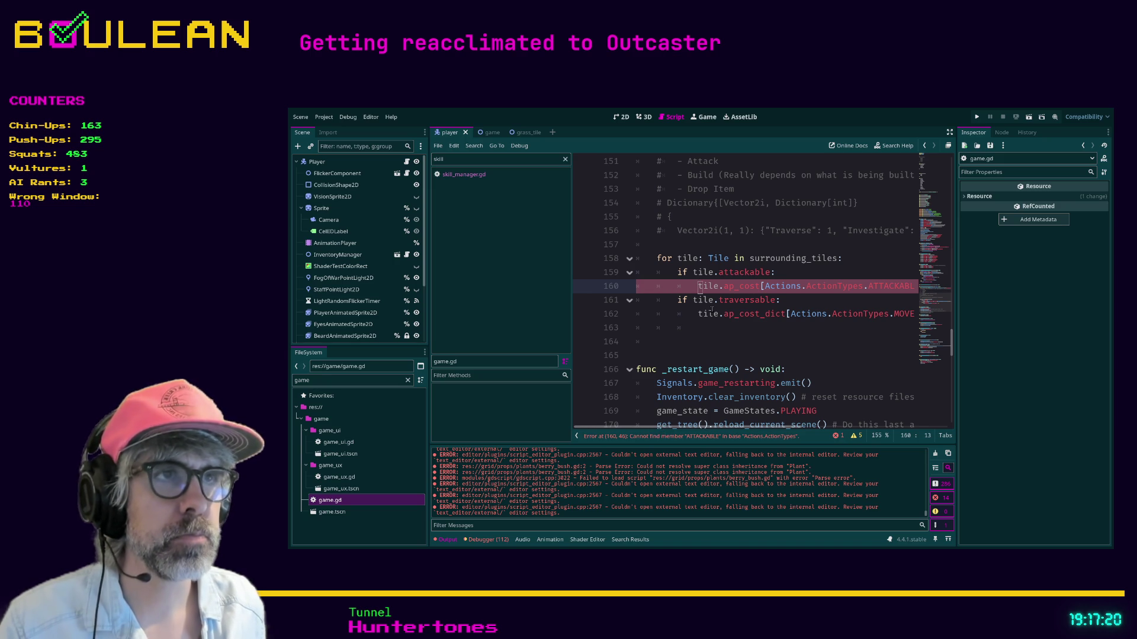
{"action": "key", "text": "Return"}
{"action": "key", "text": "Up"}
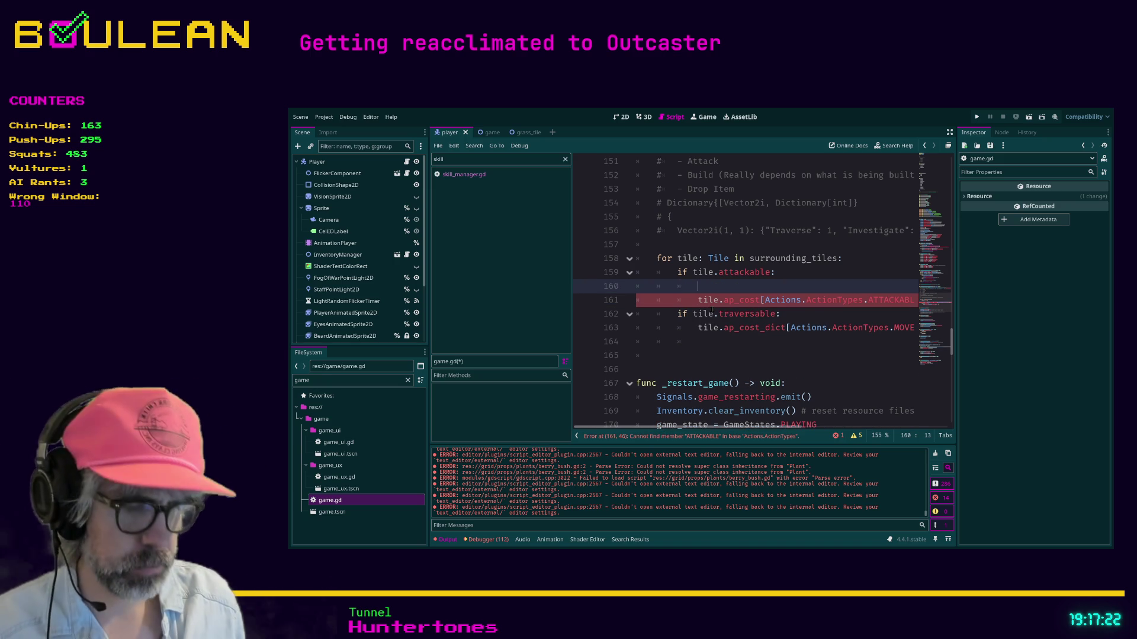
{"action": "type", "text": "pass"}
{"action": "key", "text": "Down"}
{"action": "key", "text": "ctrl+k"}
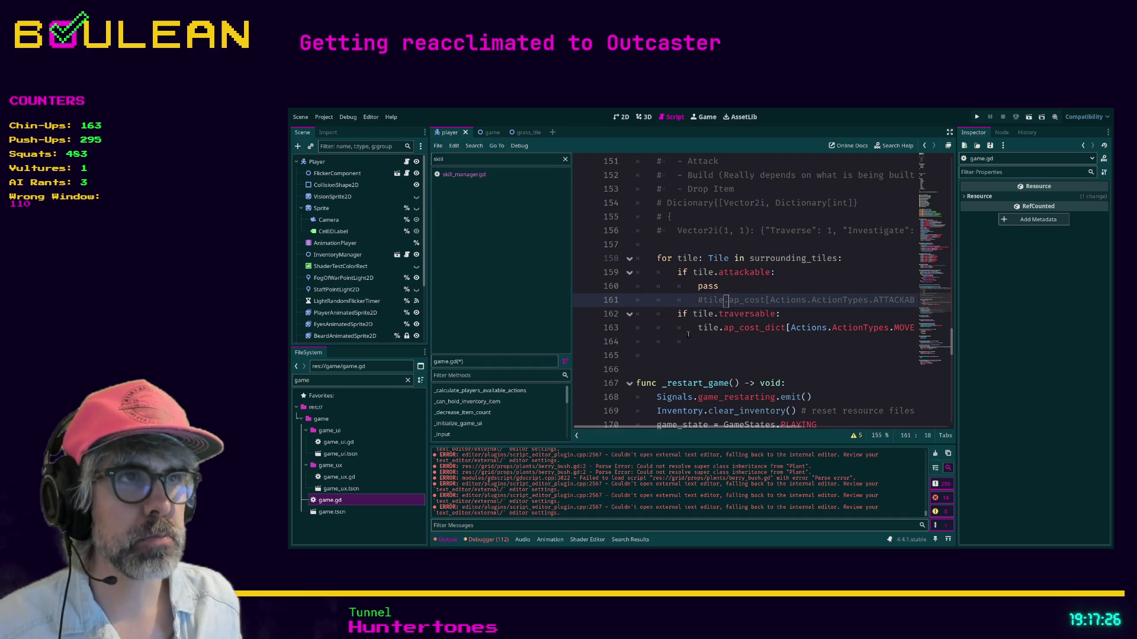
{"action": "key", "text": "Down"}
{"action": "key", "text": "Down"}
{"action": "key", "text": "Down"}
{"action": "key", "text": "ctrl+s"}
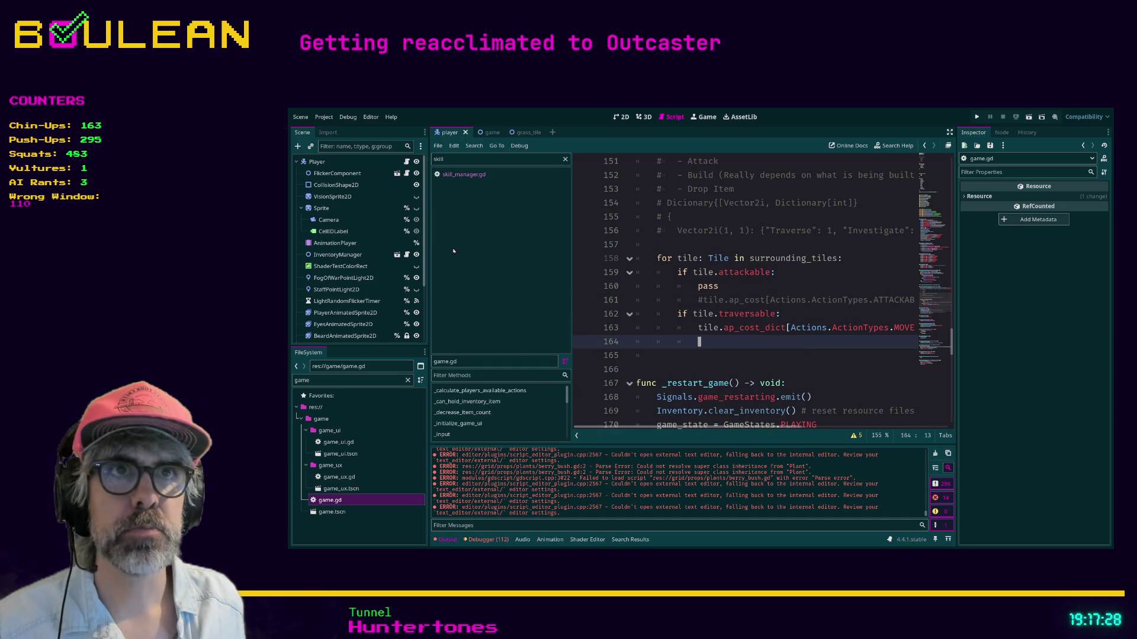
{"action": "left_click", "coordinate": [564, 159]}
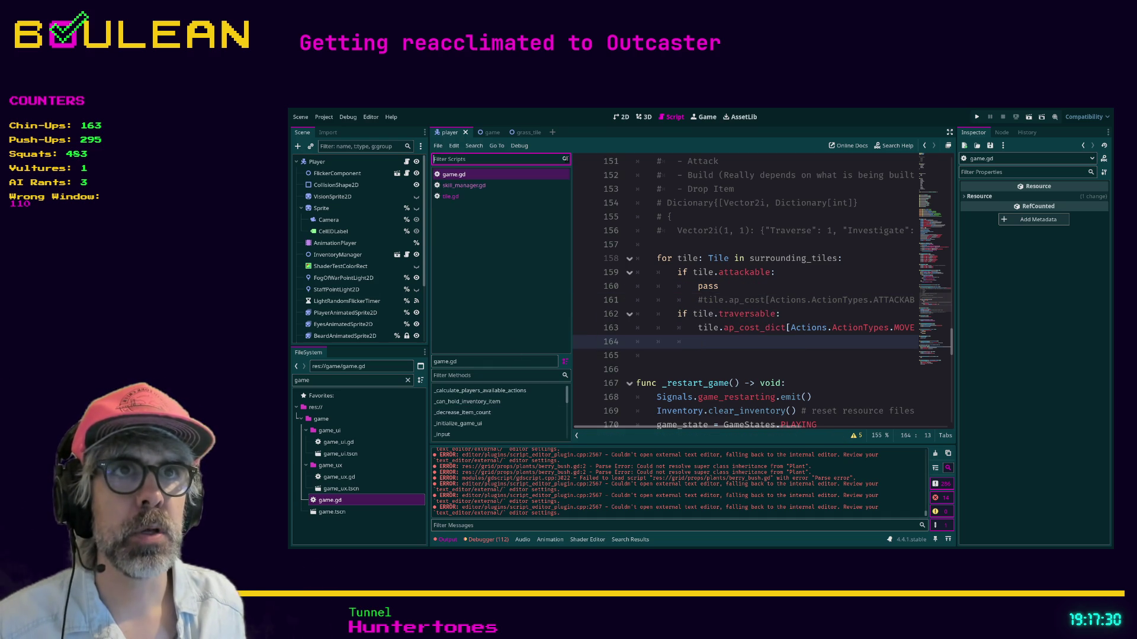
- Switch the script editor to skill_manager.gd after a glance at tile.gd
{"action": "left_click", "coordinate": [472, 186]}
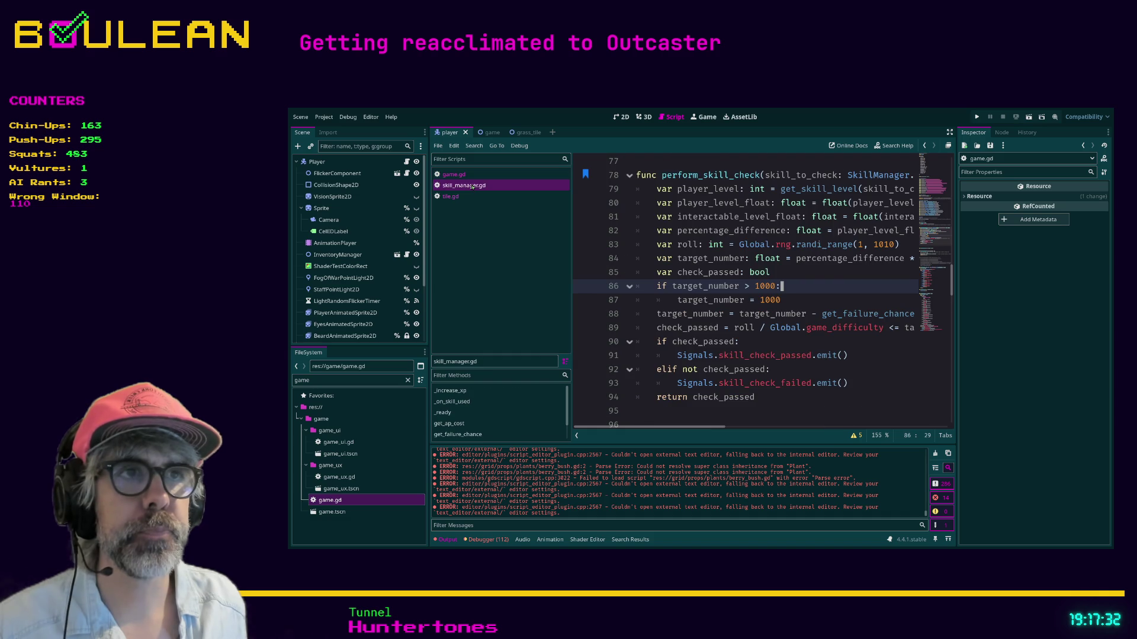
{"action": "left_click", "coordinate": [450, 196]}
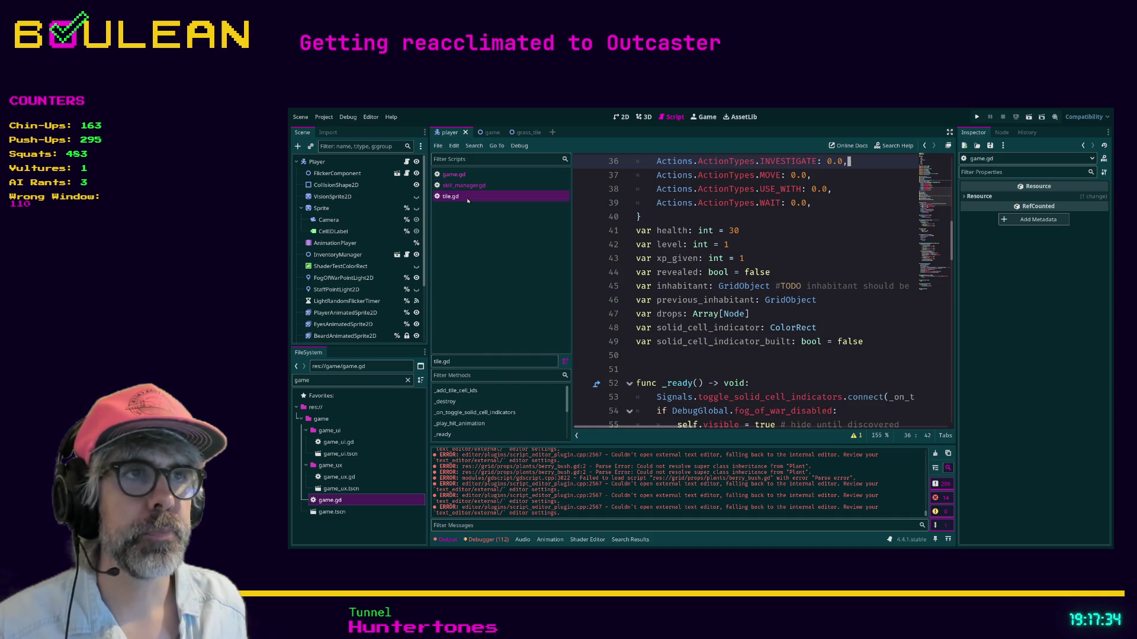
{"action": "left_click", "coordinate": [469, 188]}
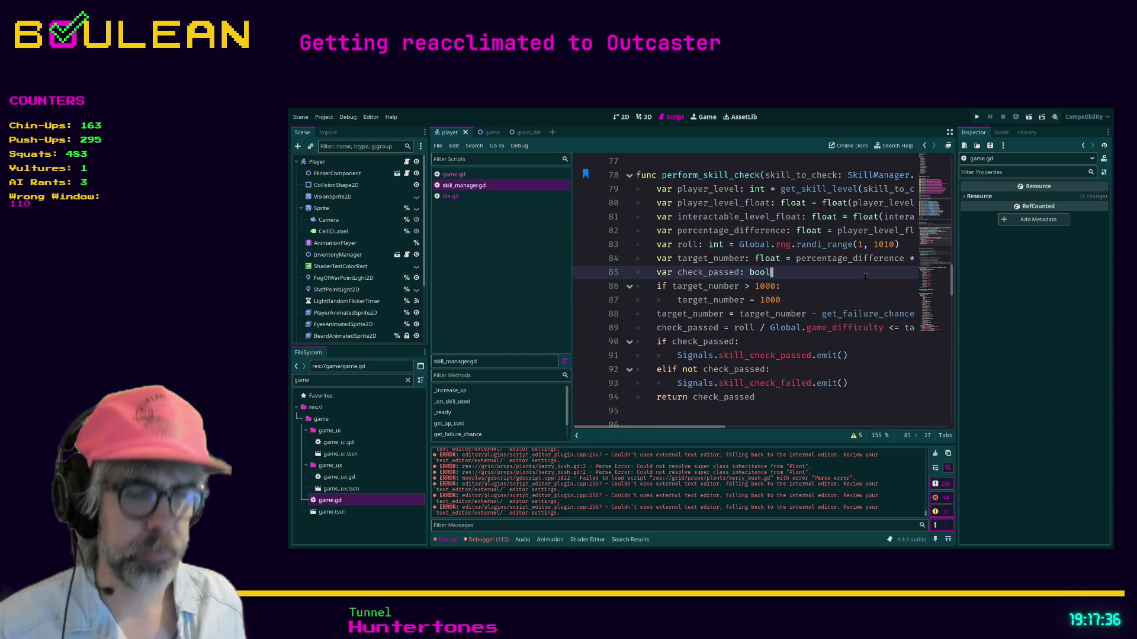
- Search skill_manager.gd for ap_cost and open a new line after the #inhabitant.skill comment
{"action": "key", "text": "ctrl+f"}
{"action": "type", "text": "ap_cost"}
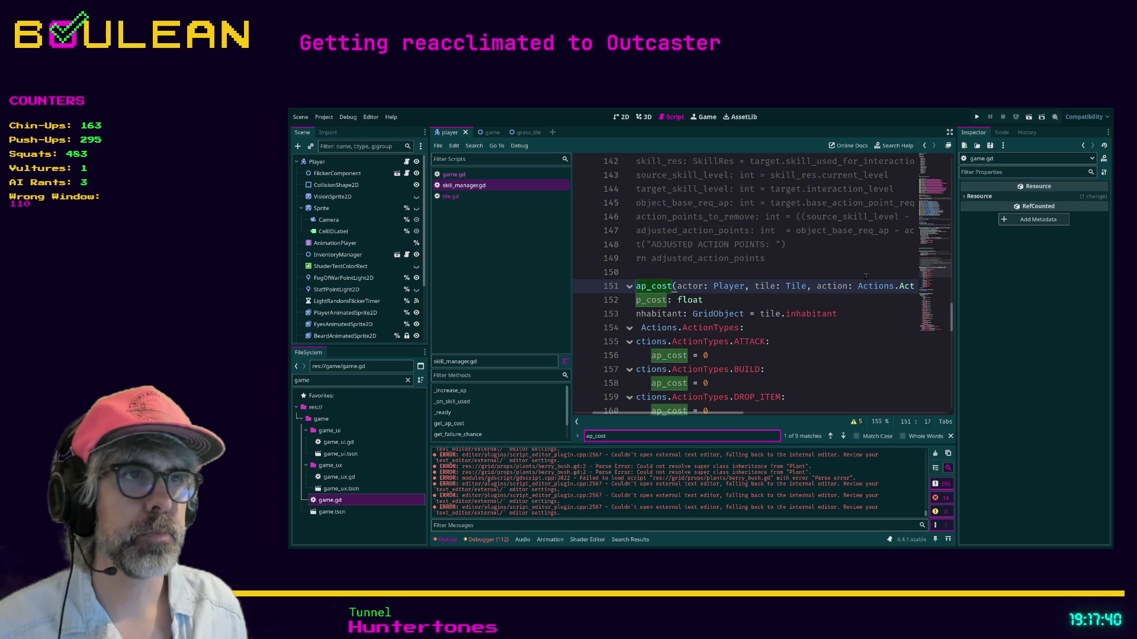
{"action": "scroll", "coordinate": [769, 355], "scroll_direction": "left", "scroll_amount": 2}
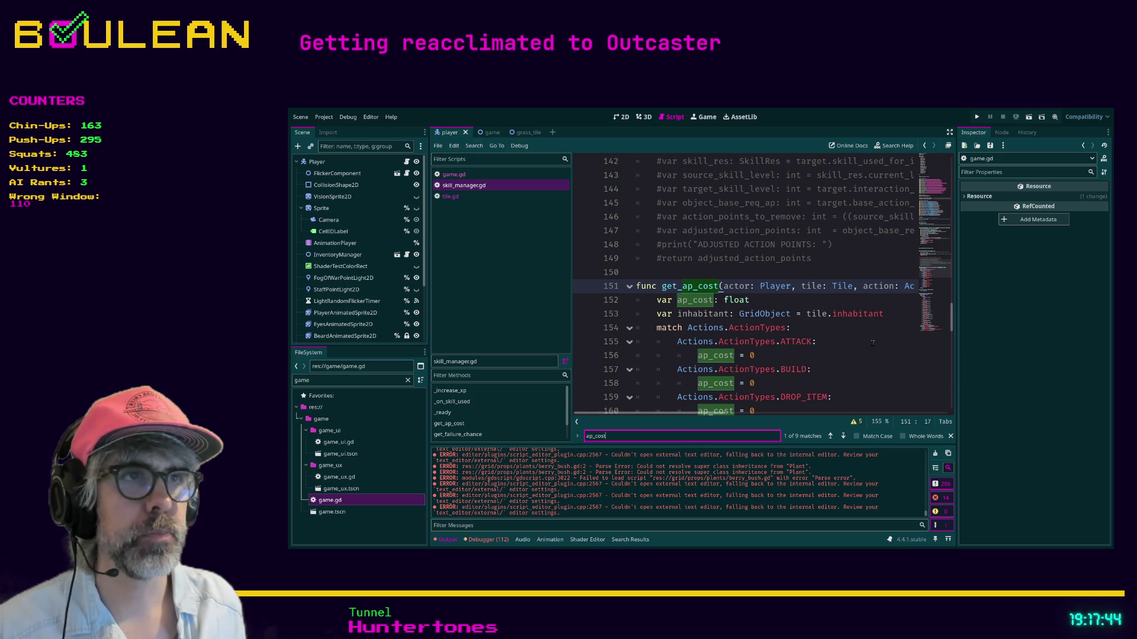
{"action": "scroll", "coordinate": [864, 343], "scroll_direction": "down", "scroll_amount": 2}
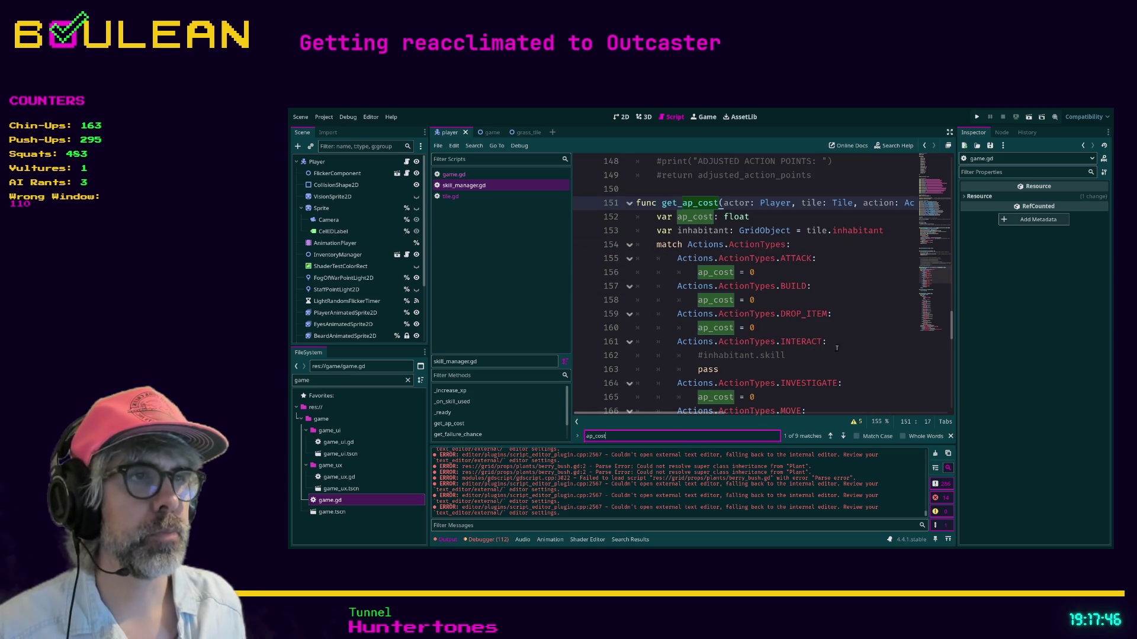
{"action": "left_click", "coordinate": [838, 355]}
{"action": "key", "text": "Return"}
- Type inhabitant.sk and complete it to inhabitant.skill_used_for_interaction_res in the INTERACT branch
{"action": "type", "text": "inhabit"}
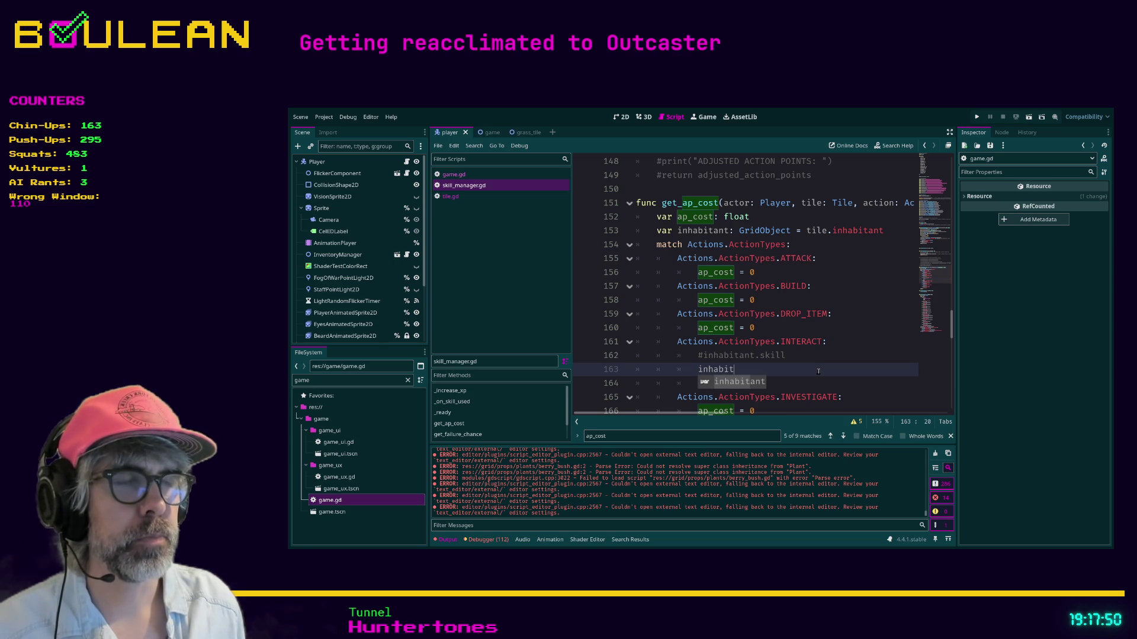
{"action": "type", "text": "ant.sk"}
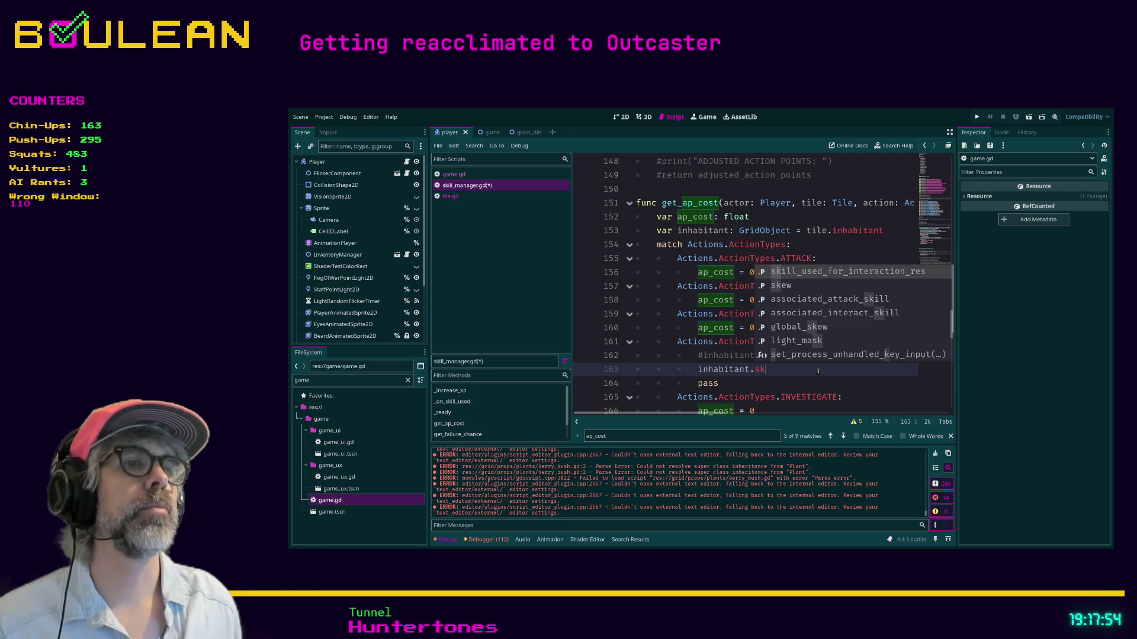
{"action": "key", "text": "Return"}
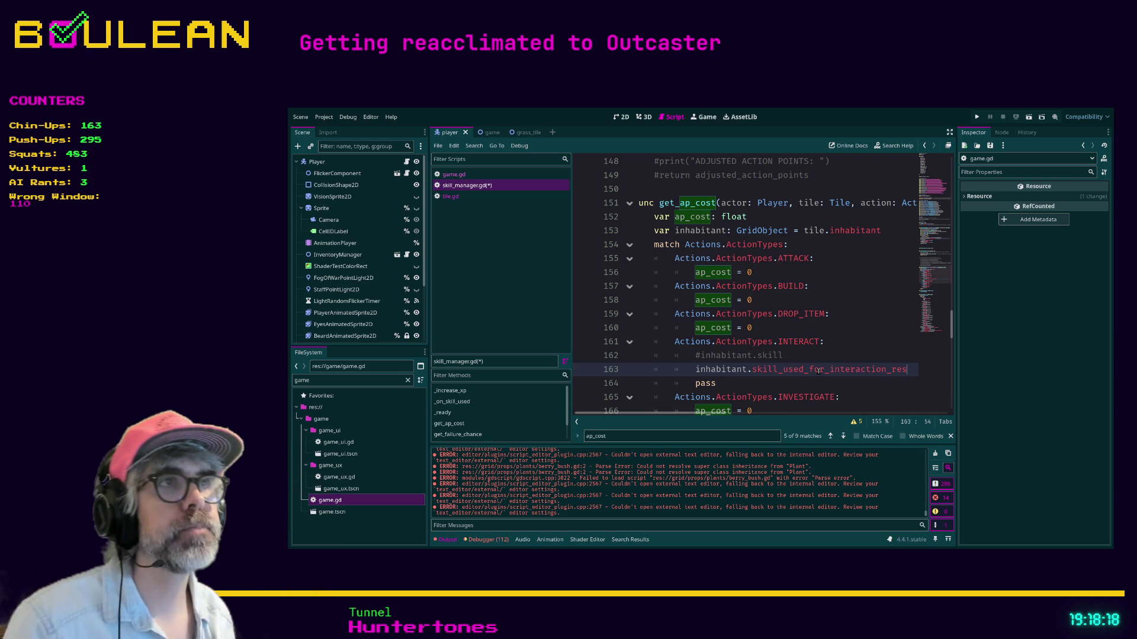
{"action": "left_click", "coordinate": [651, 244]}
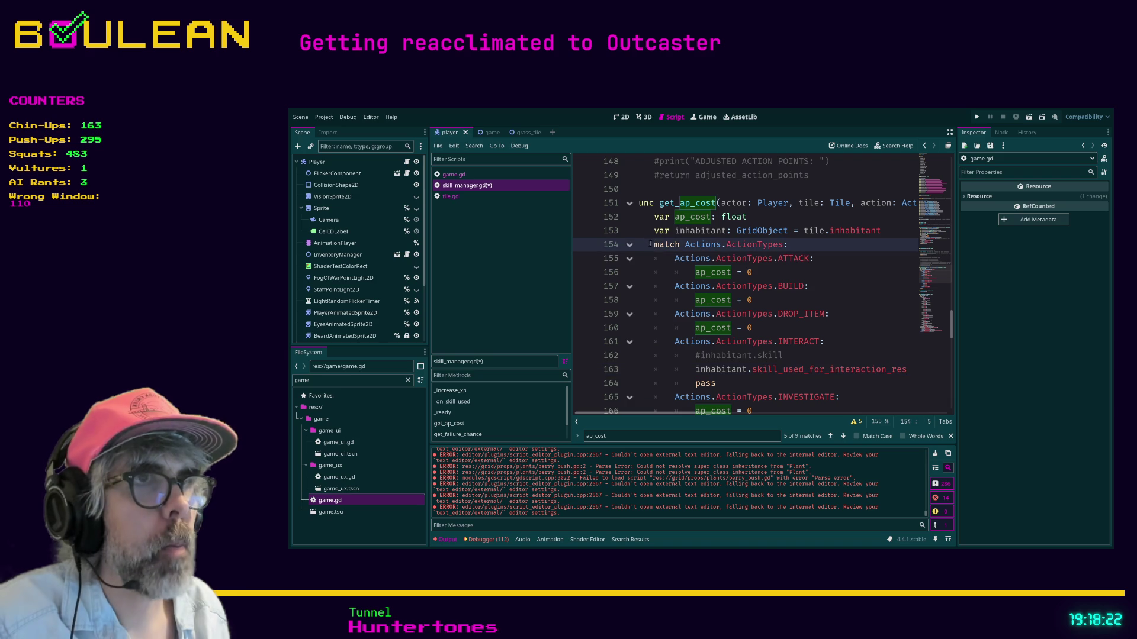
- Insert 'var associated_skill: SkillRes' on a new line above the match statement
{"action": "key", "text": "Return"}
{"action": "key", "text": "Up"}
{"action": "type", "text": "v"}
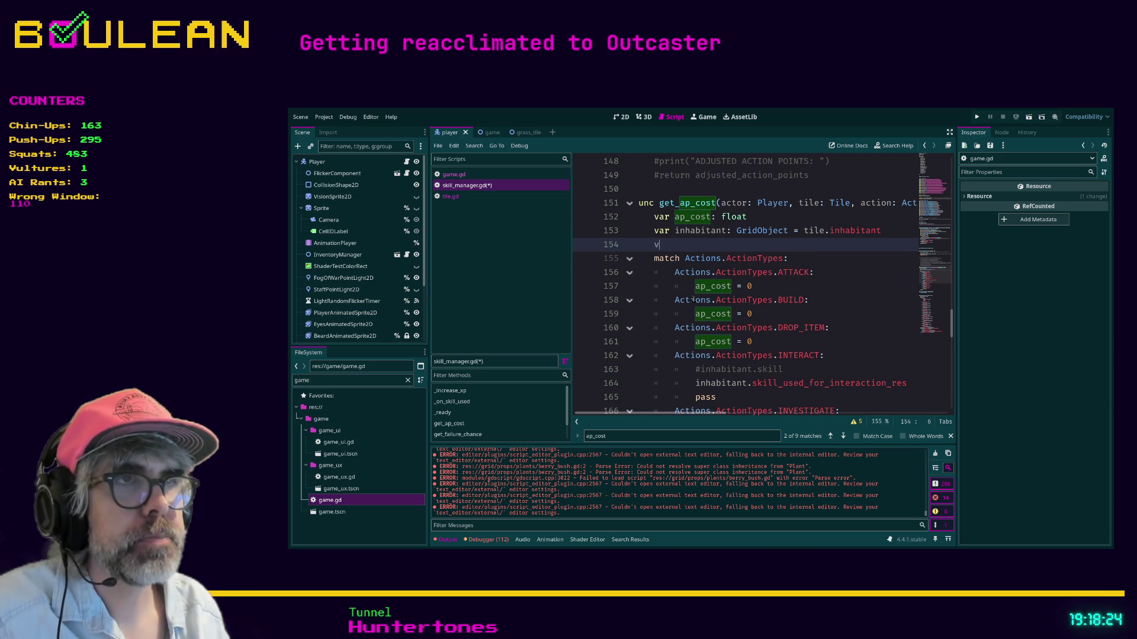
{"action": "type", "text": "ar associated"}
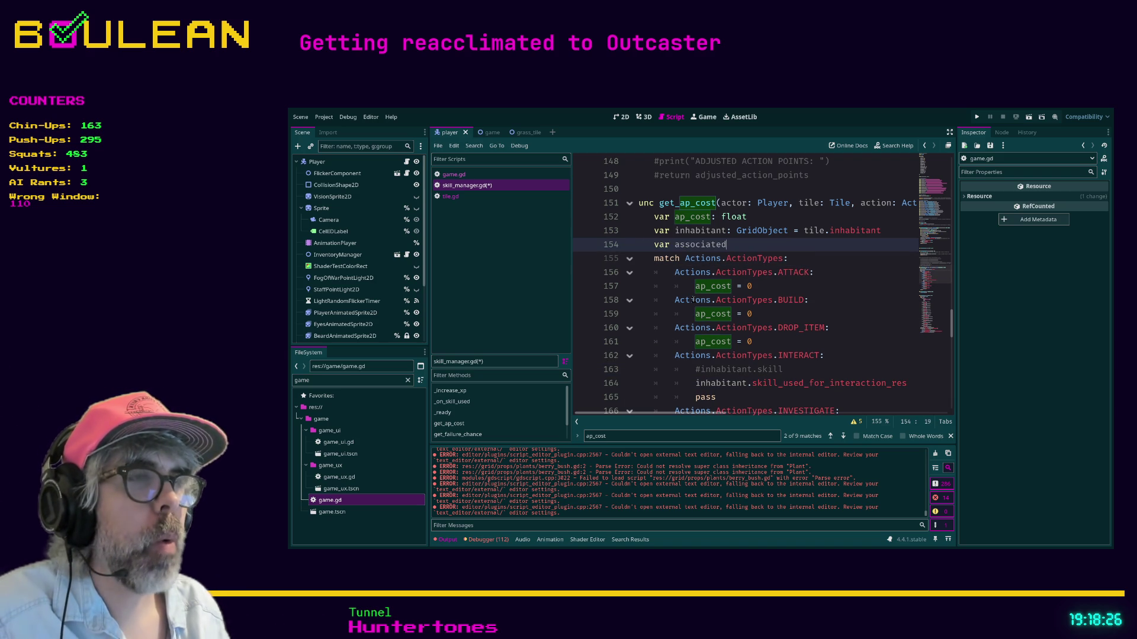
{"action": "type", "text": "_skill"}
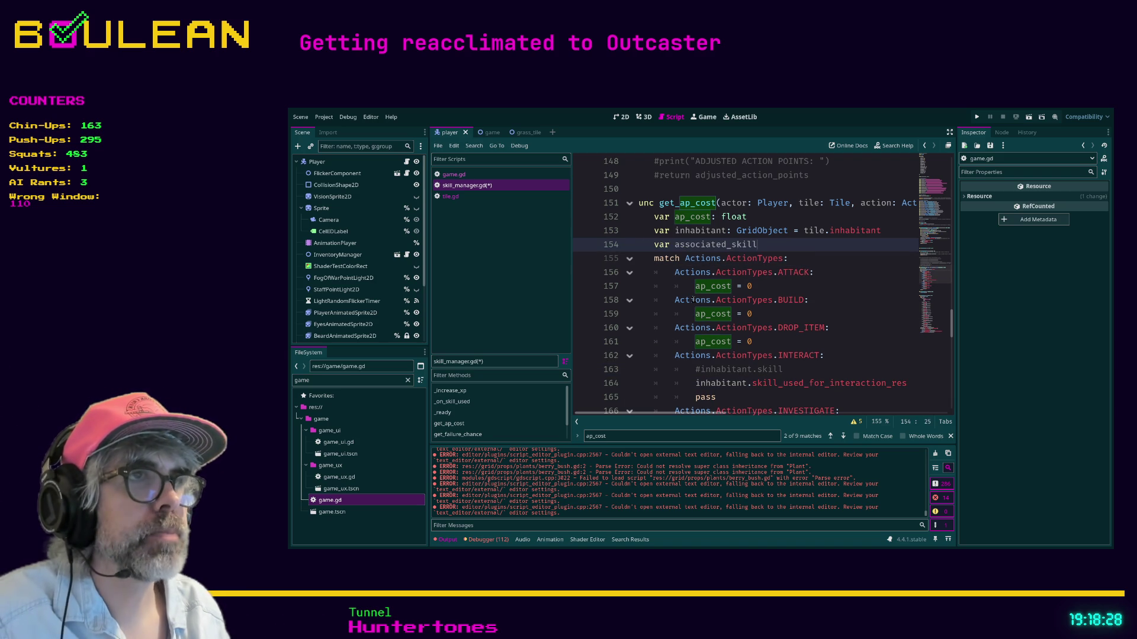
{"action": "type", "text": ": Sk"}
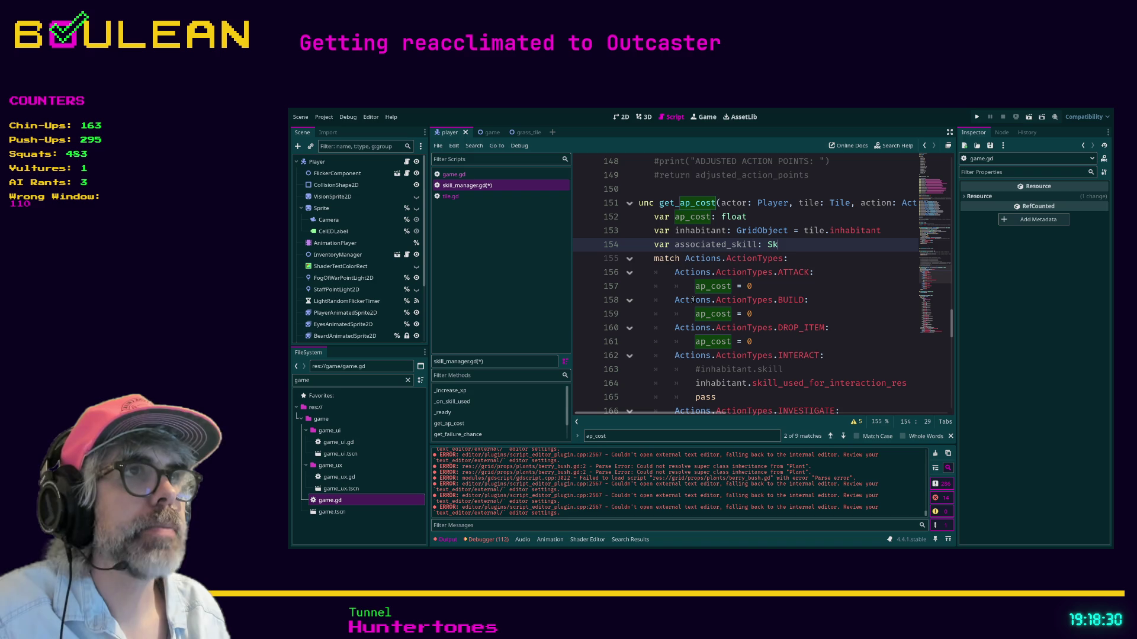
{"action": "type", "text": "illRes"}
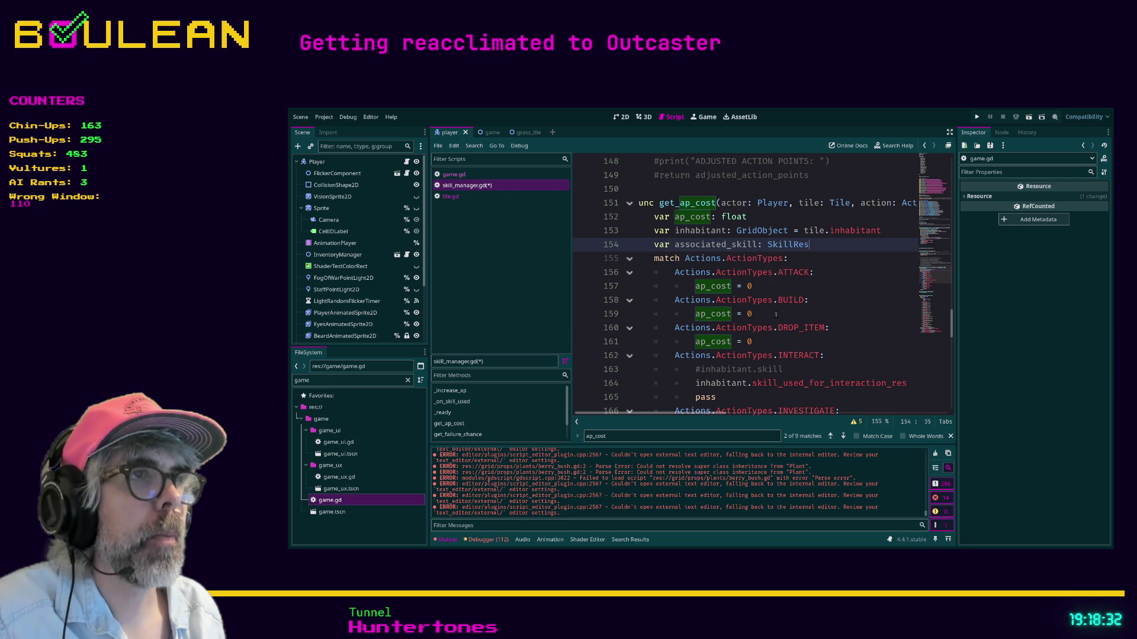
{"action": "left_click", "coordinate": [878, 300]}
- Switch to distraction-free mode so the script editor fills the full width
{"action": "scroll", "coordinate": [758, 336], "scroll_direction": "up", "scroll_amount": 3}
{"action": "scroll", "coordinate": [758, 336], "scroll_direction": "up", "scroll_amount": 5}
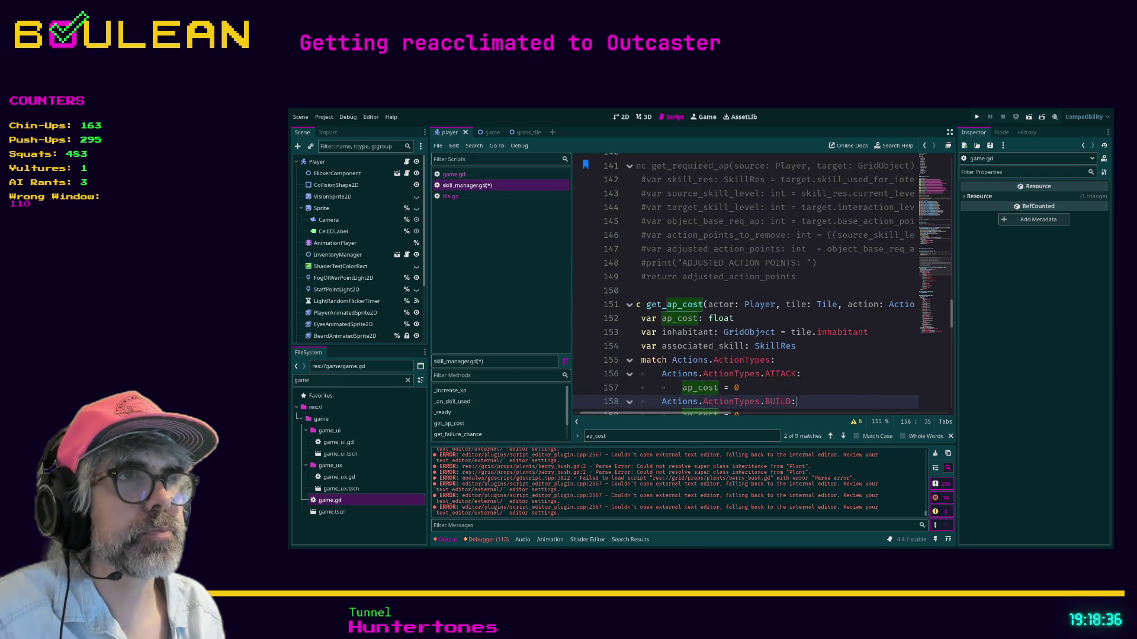
{"action": "left_click_drag", "start_coordinate": [760, 342], "coordinate": [761, 335]}
{"action": "key", "text": "ctrl+shift+F11"}
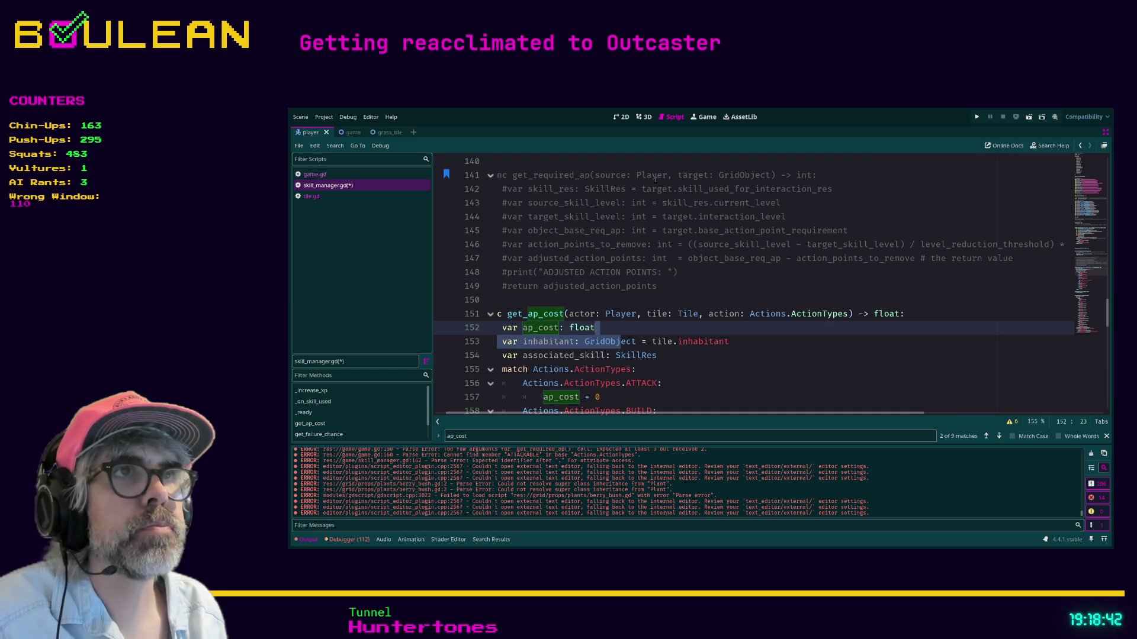
{"action": "scroll", "coordinate": [656, 186], "scroll_direction": "down", "scroll_amount": 3}
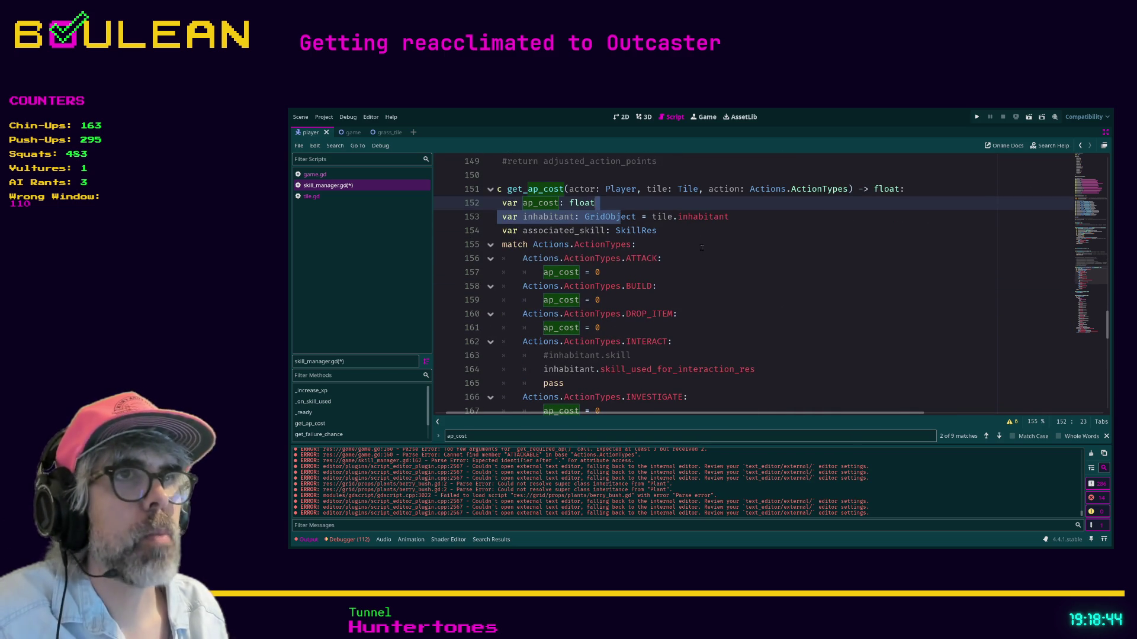
{"action": "left_click", "coordinate": [700, 248]}
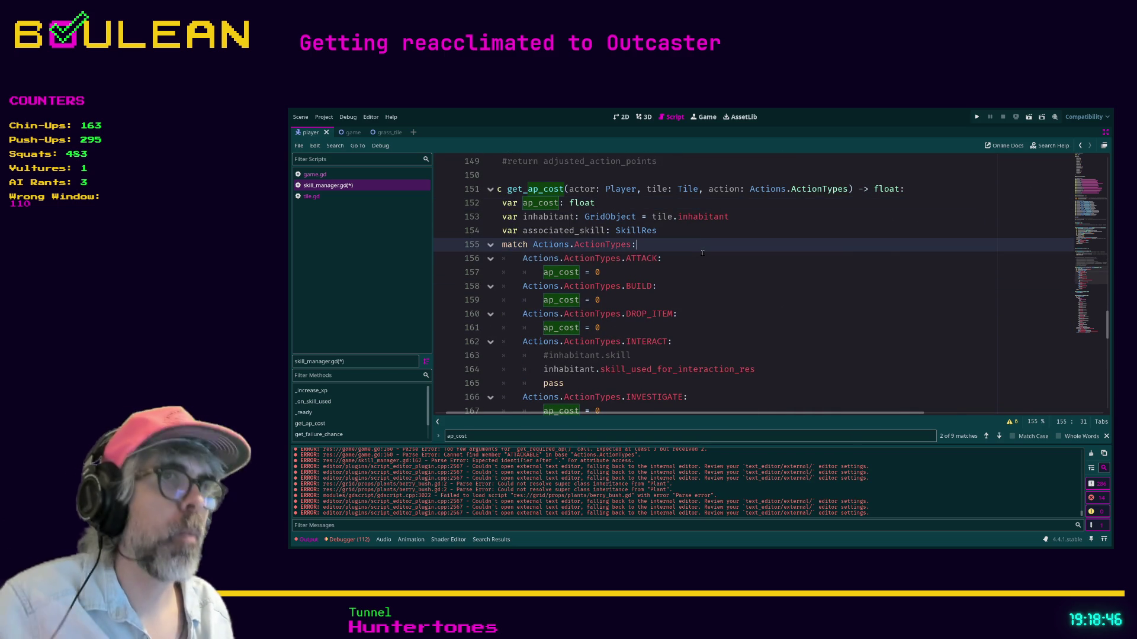
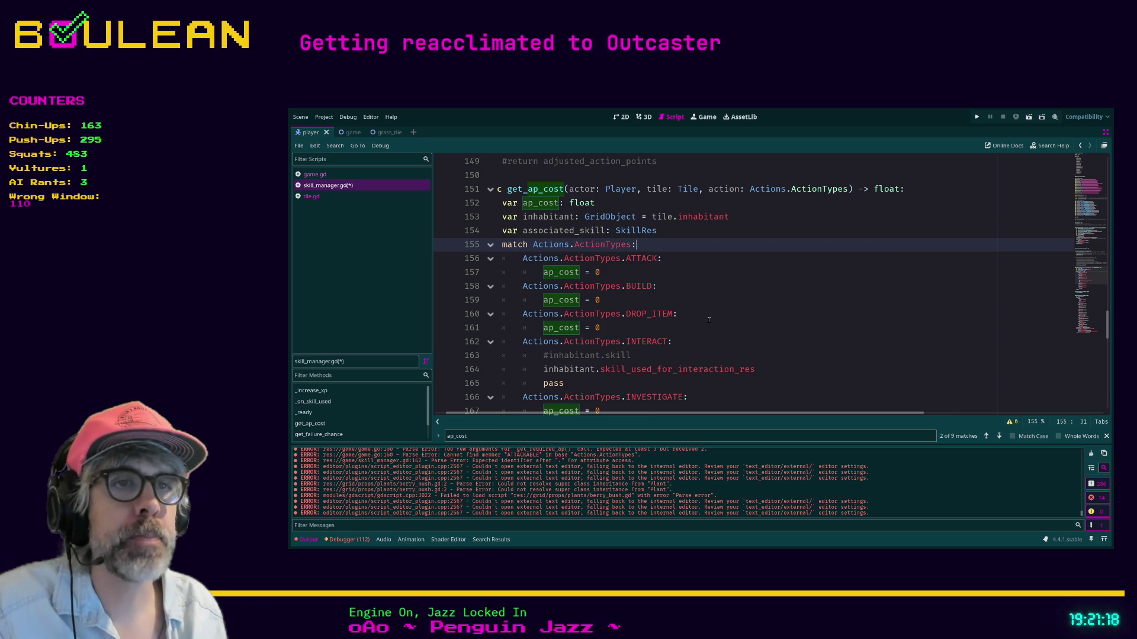
- Under INTERACT, assign associated_skill = inhabitant.skill_used_for_interaction_res and delete the old expression line
{"action": "left_click", "coordinate": [661, 361]}
{"action": "key", "text": "Return"}
{"action": "type", "text": "as"}
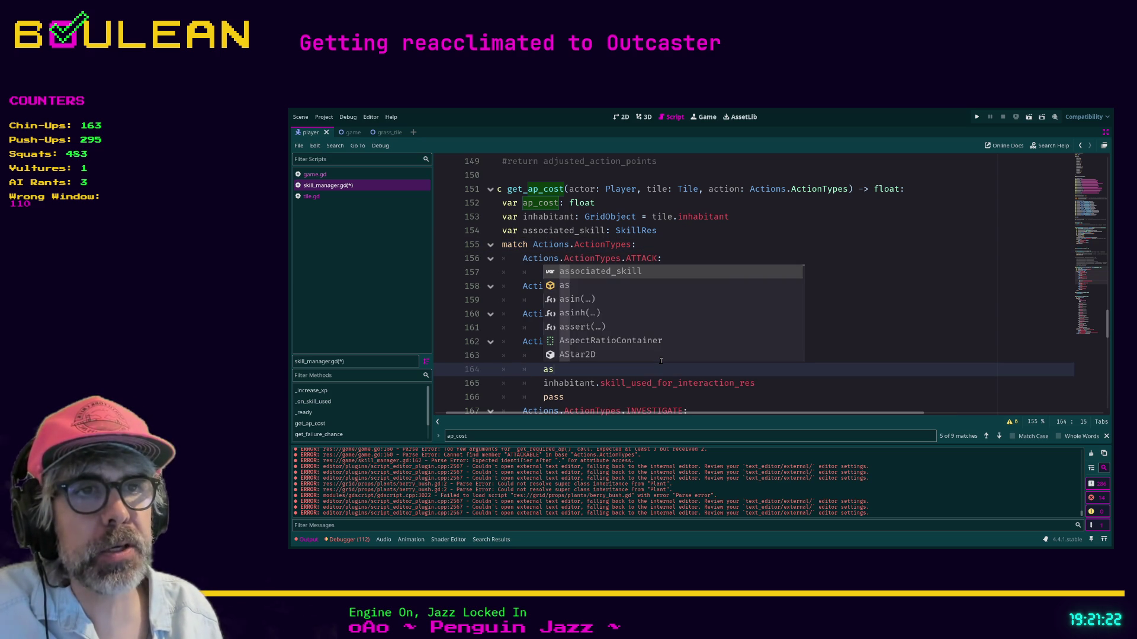
{"action": "key", "text": "Return"}
{"action": "type", "text": "inhabi"}
{"action": "key", "text": "Return"}
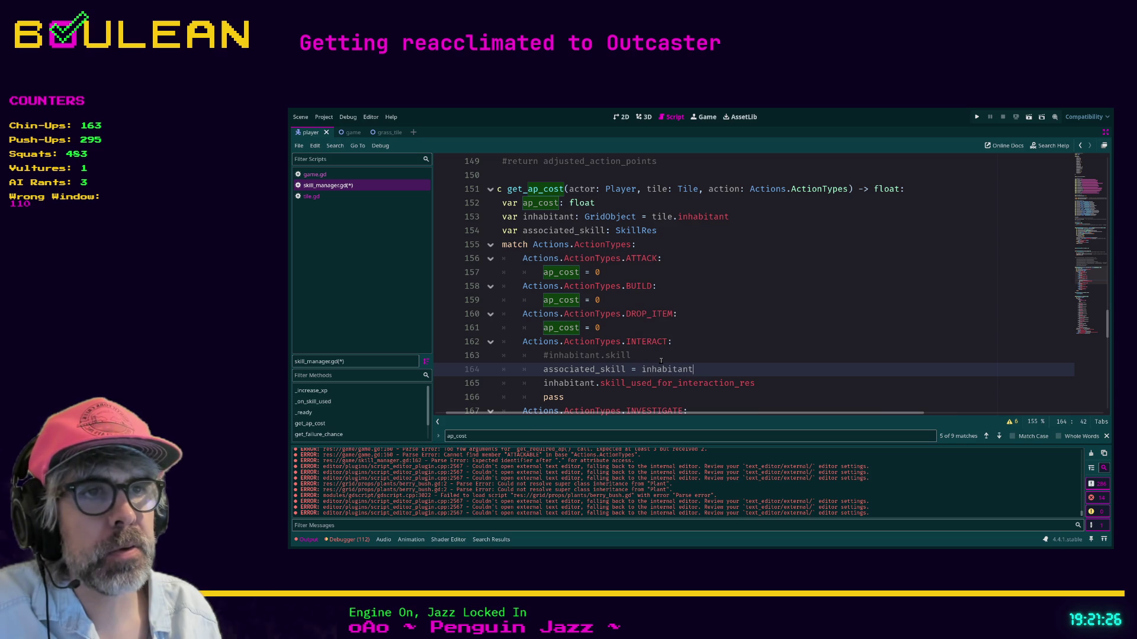
{"action": "type", "text": ".skill"}
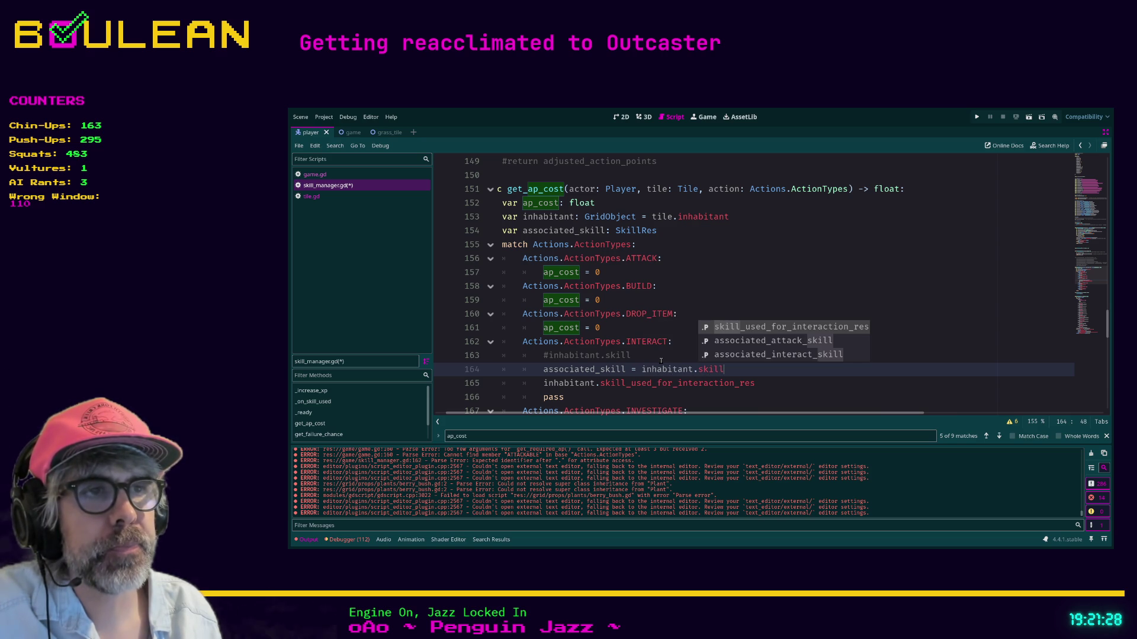
{"action": "key", "text": "Return"}
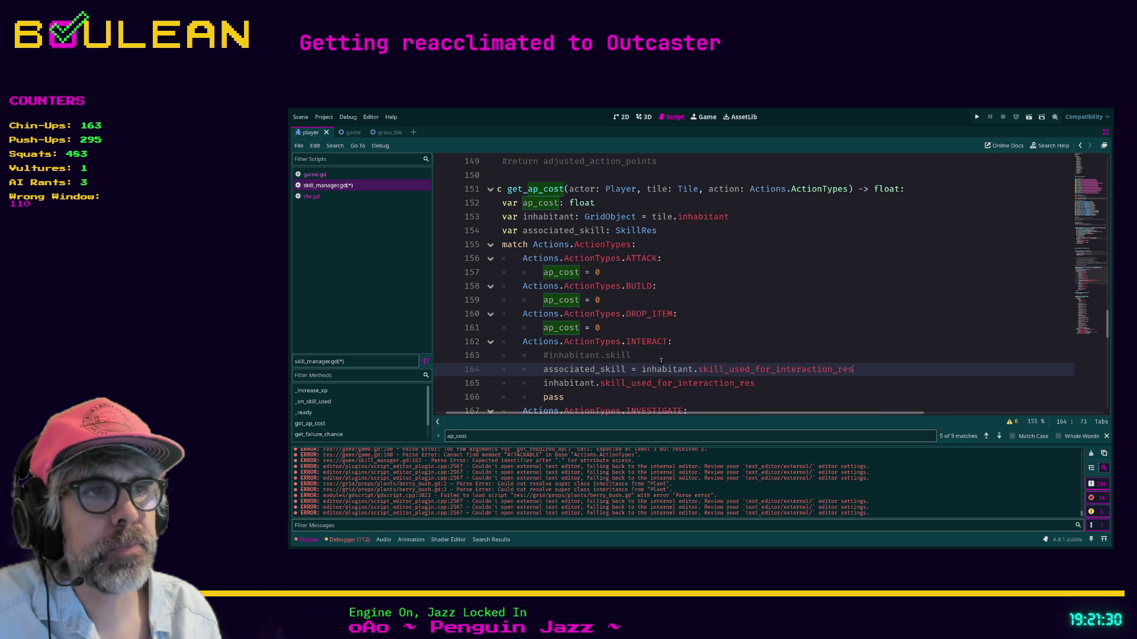
{"action": "key", "text": "Down"}
{"action": "key", "text": "shift+Home"}
{"action": "key", "text": "BackSpace"}
{"action": "key", "text": "BackSpace"}
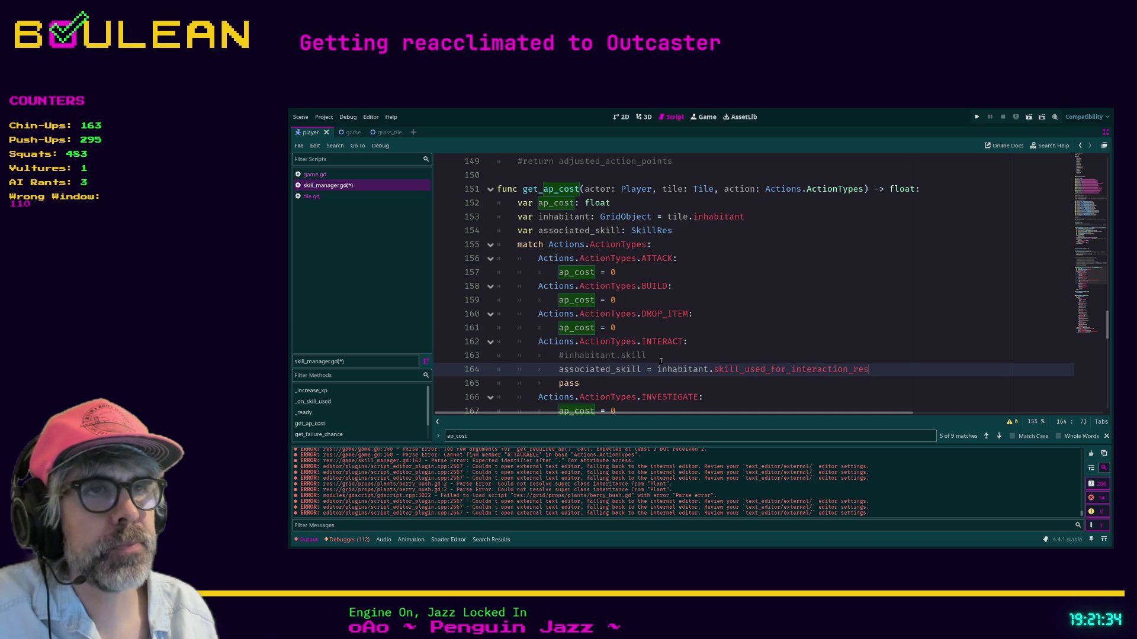
- Add 'associated_skill = combat_res' to the ATTACK branch after its ap_cost line
{"action": "left_click", "coordinate": [643, 274]}
{"action": "key", "text": "Return"}
{"action": "type", "text": "as"}
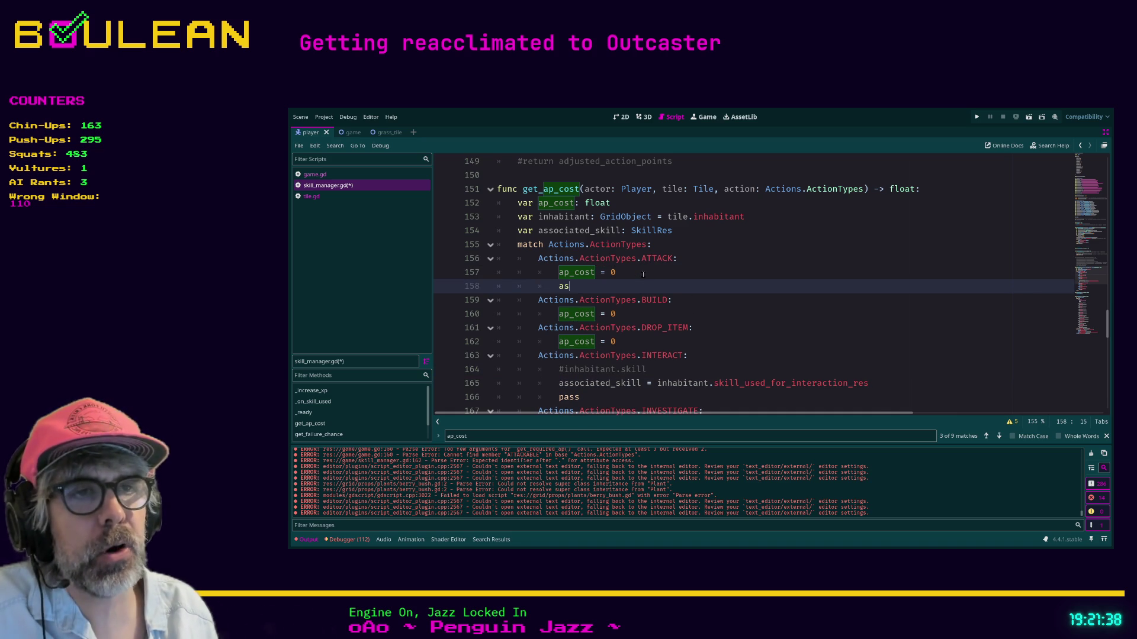
{"action": "type", "text": "sociated_s"}
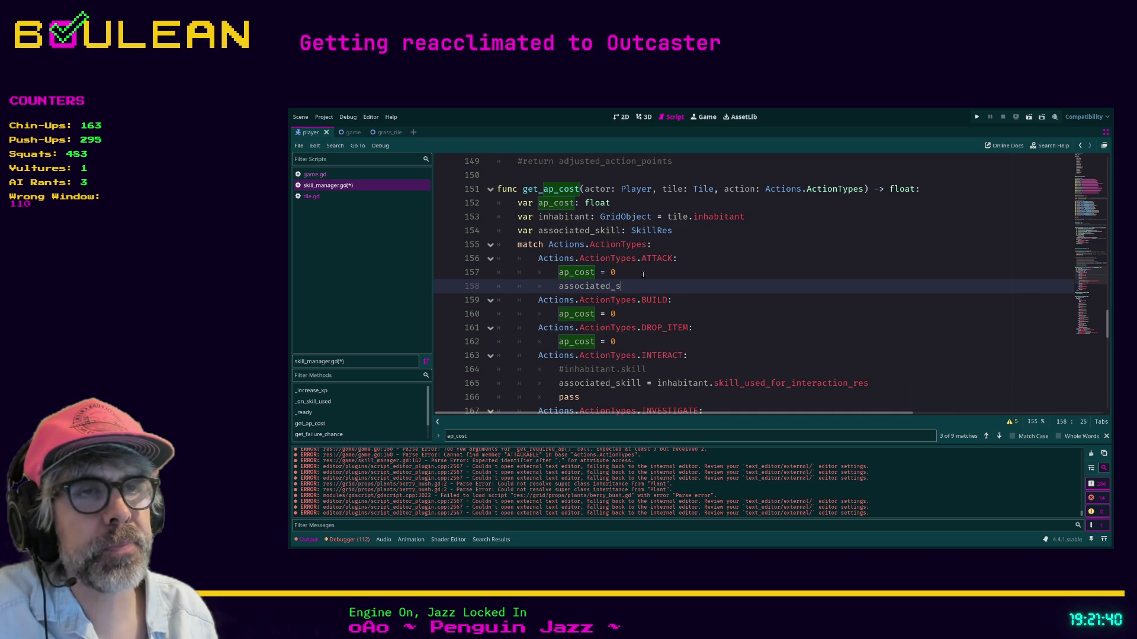
{"action": "type", "text": "kill ="}
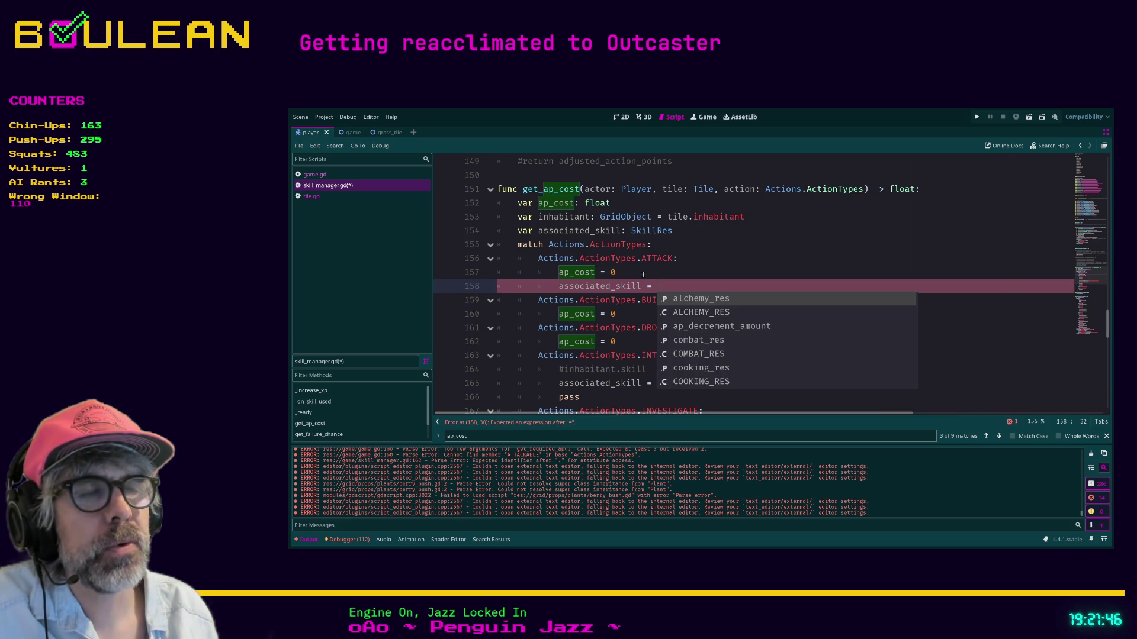
{"action": "type", "text": "com"}
{"action": "key", "text": "Return"}
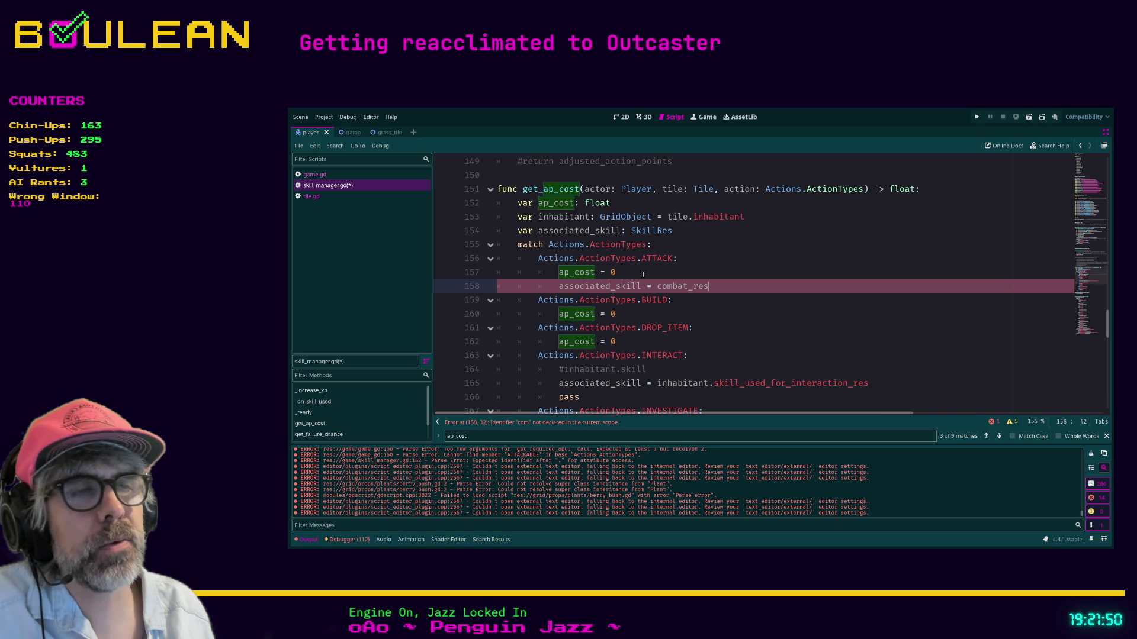
{"action": "left_click", "coordinate": [681, 285], "text": "ctrl"}
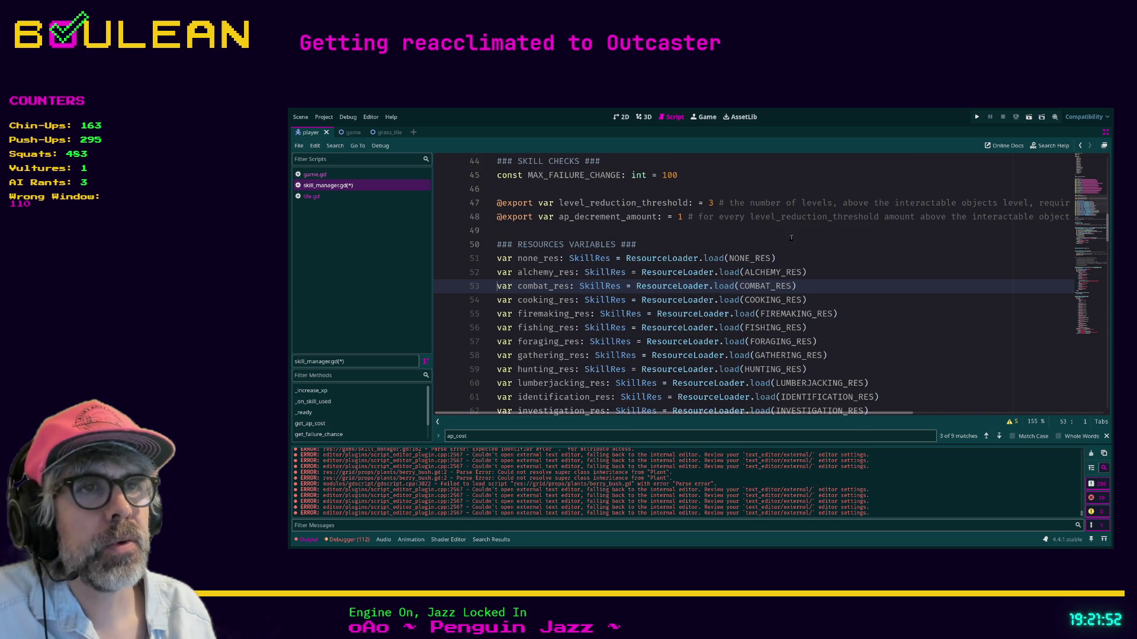
- Check the combat_res declaration and save skill_manager.gd
{"action": "left_click", "coordinate": [339, 176]}
{"action": "left_click", "coordinate": [341, 185]}
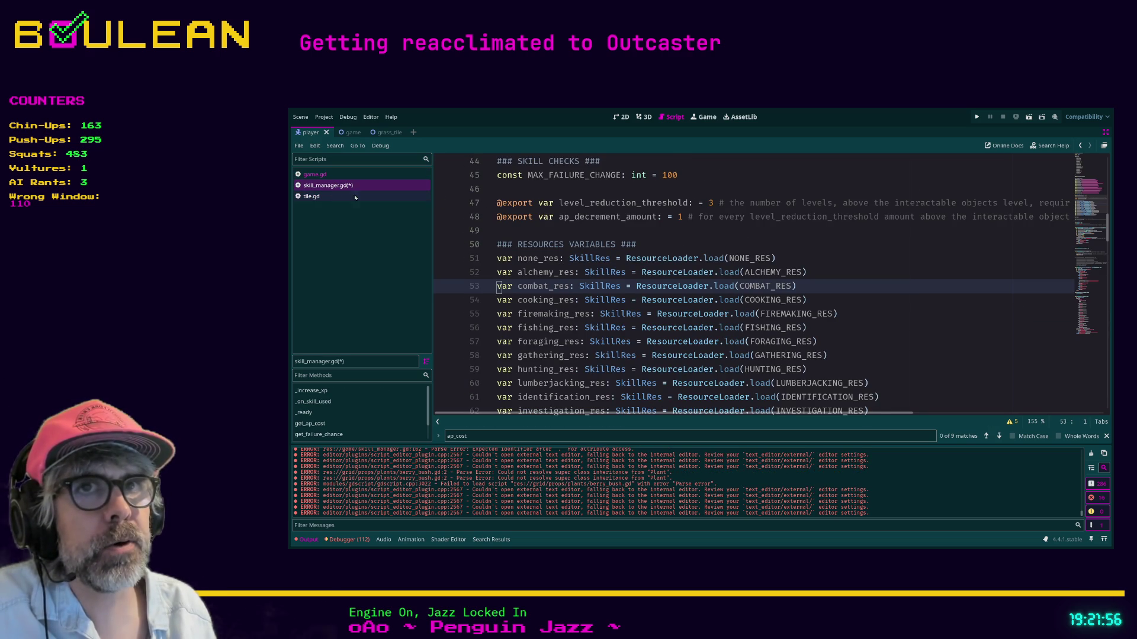
{"action": "left_click", "coordinate": [891, 285]}
{"action": "key", "text": "ctrl+s"}
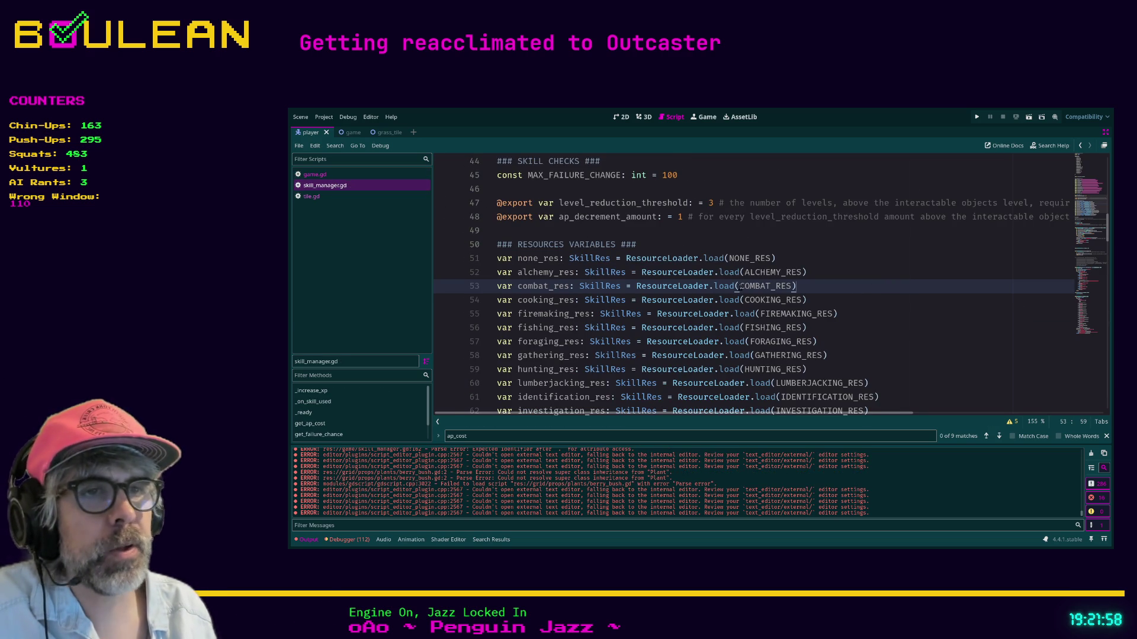
- Search for 'ap_cost' to get back to the ATTACK branch of get_ap_cost
{"action": "scroll", "coordinate": [620, 279], "scroll_direction": "down", "scroll_amount": 10}
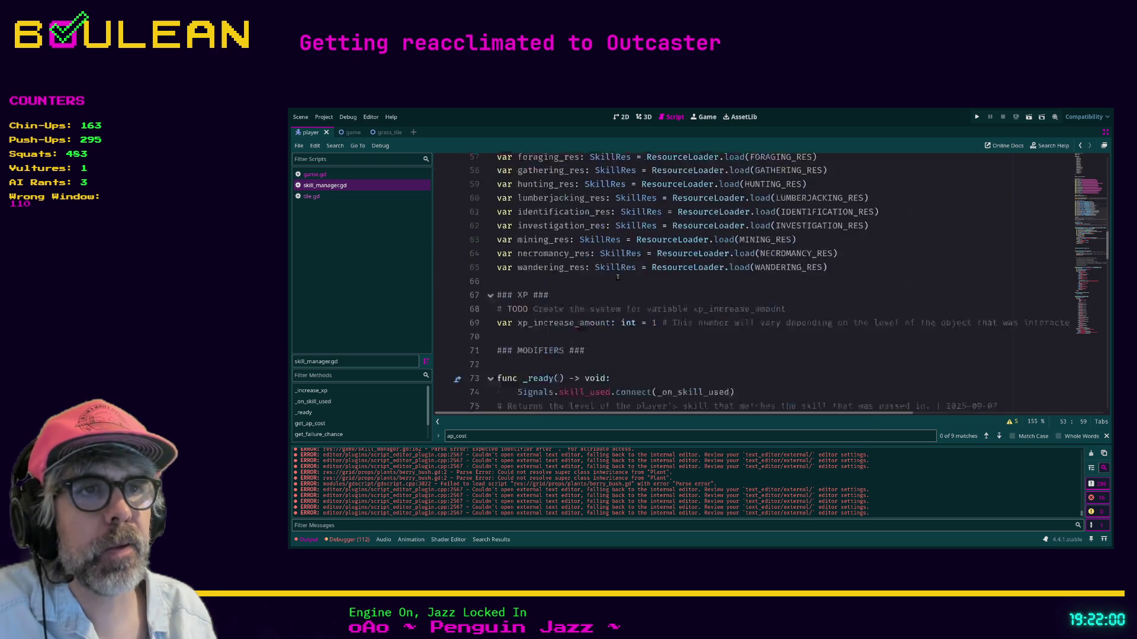
{"action": "key", "text": "ctrl+f"}
{"action": "type", "text": "ap_cost"}
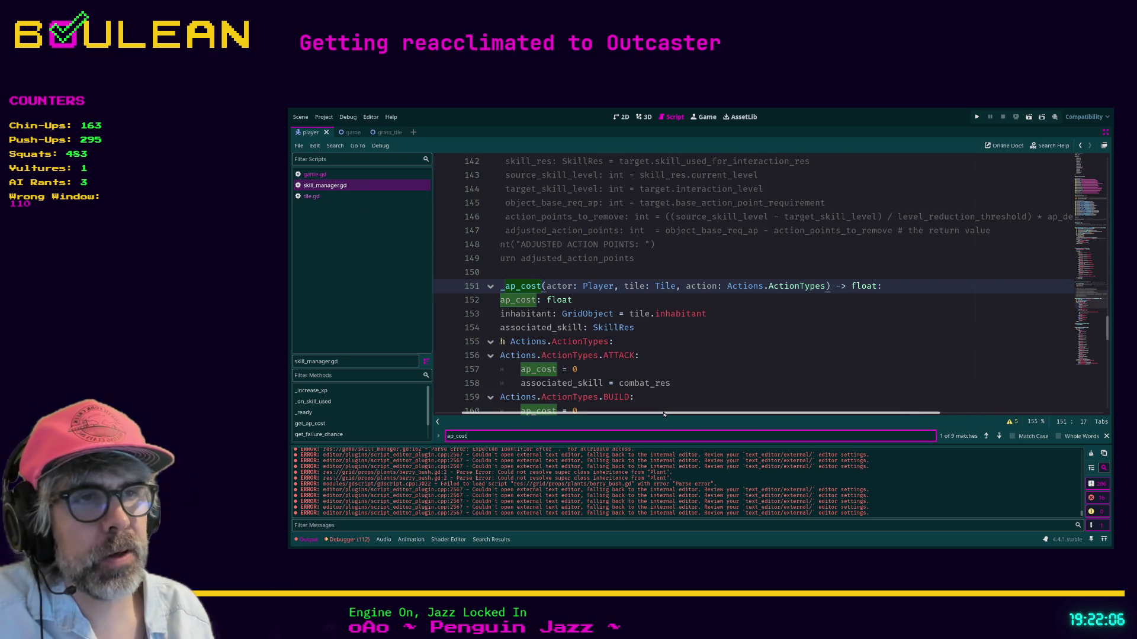
{"action": "scroll", "coordinate": [610, 408], "scroll_direction": "left", "scroll_amount": 2}
{"action": "left_click", "coordinate": [722, 355]}
{"action": "scroll", "coordinate": [729, 332], "scroll_direction": "down", "scroll_amount": 3}
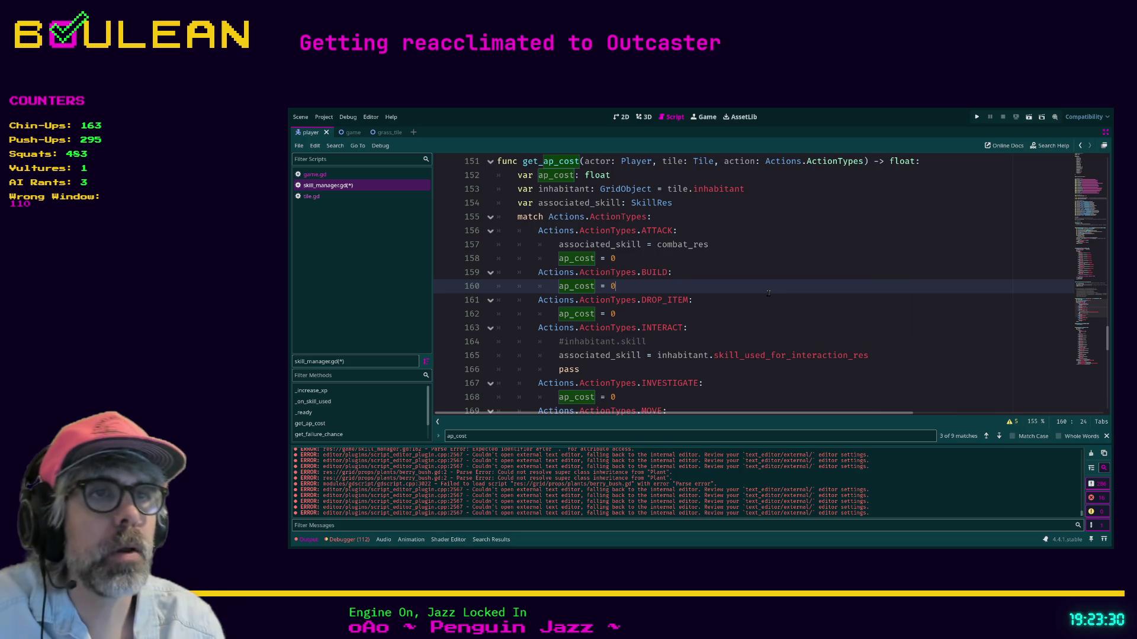
- Begin an 'associated_skill =' line in the BUILD branch
{"action": "key", "text": "Return"}
{"action": "type", "text": "associa"}
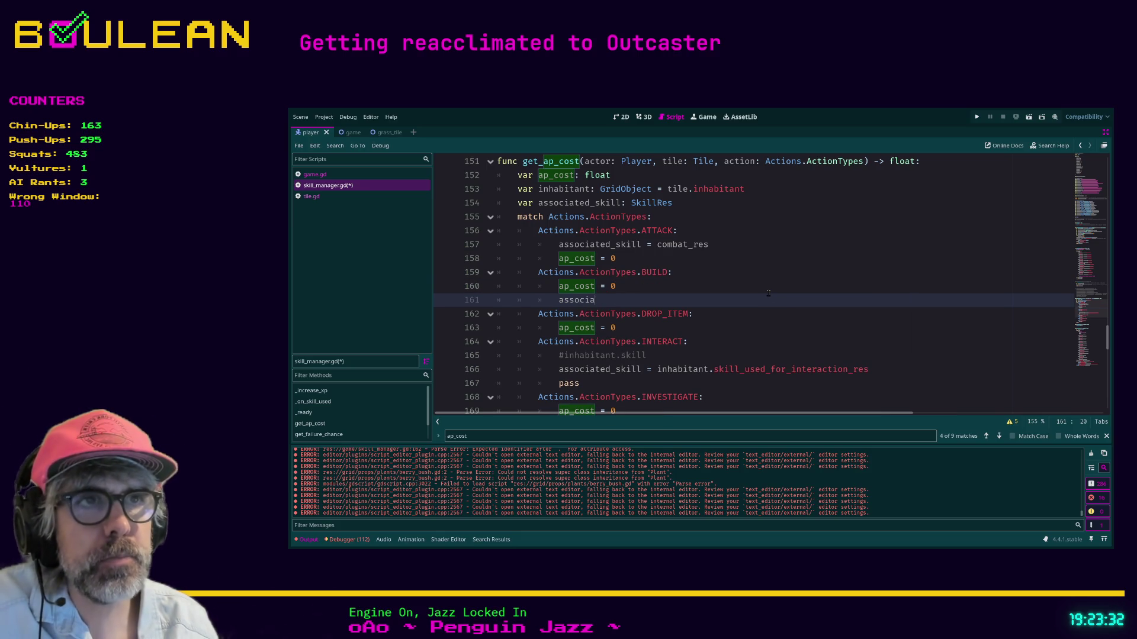
{"action": "type", "text": "ted_skill -"}
{"action": "key", "text": "BackSpace"}
{"action": "type", "text": "="}
- Try build and craft completions, then browse the skill resource variable declarations
{"action": "type", "text": " bu"}
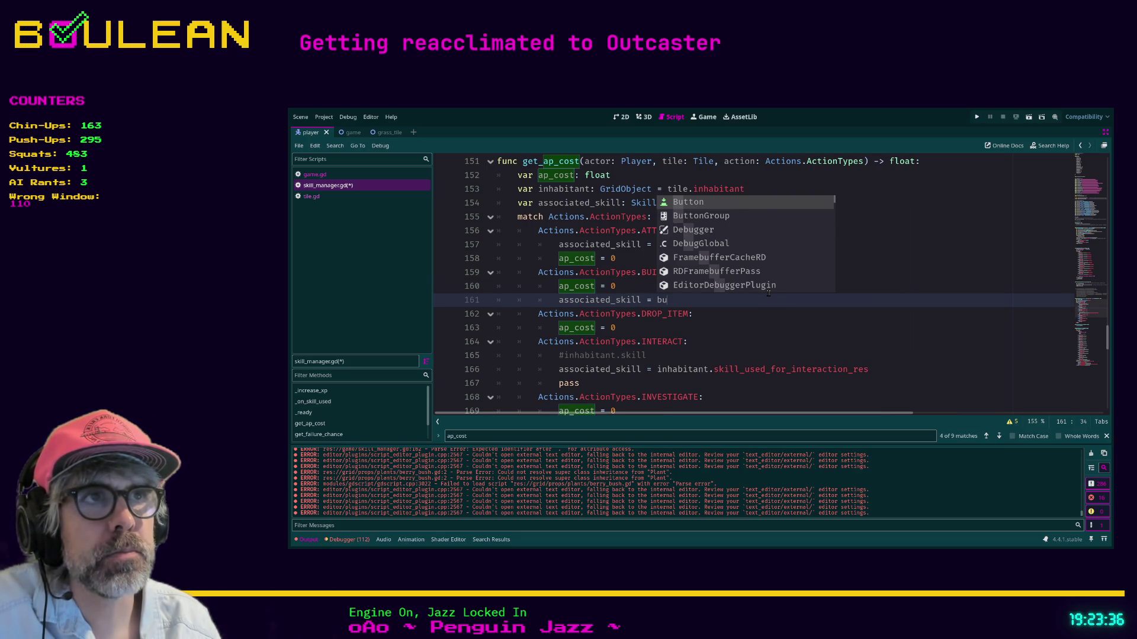
{"action": "key", "text": "BackSpace"}
{"action": "key", "text": "BackSpace"}
{"action": "type", "text": "cra"}
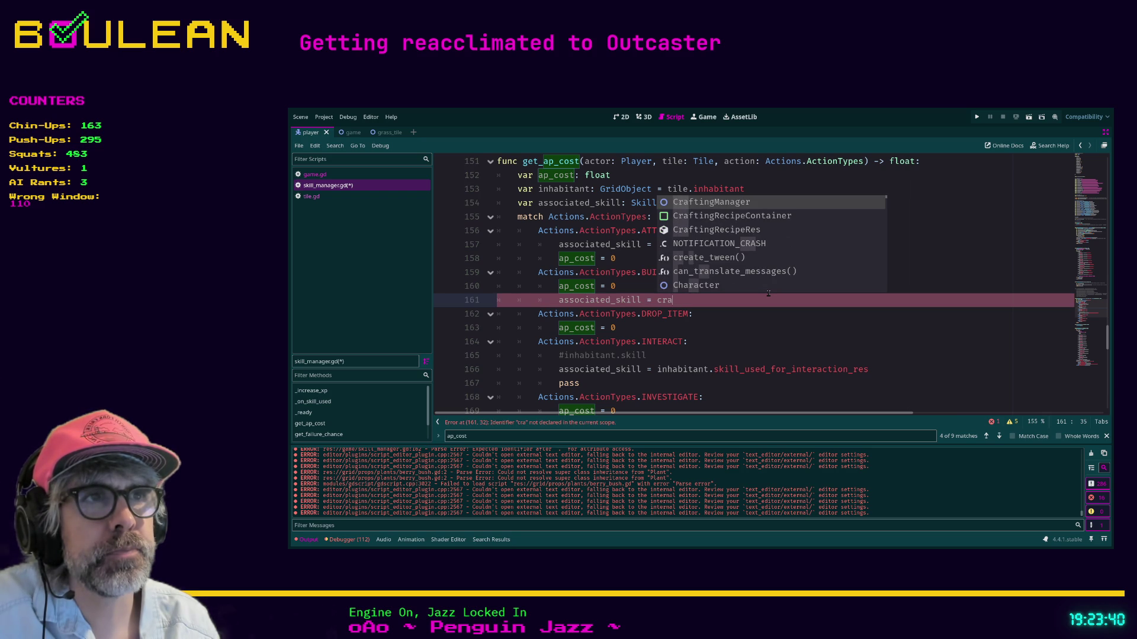
{"action": "type", "text": "f"}
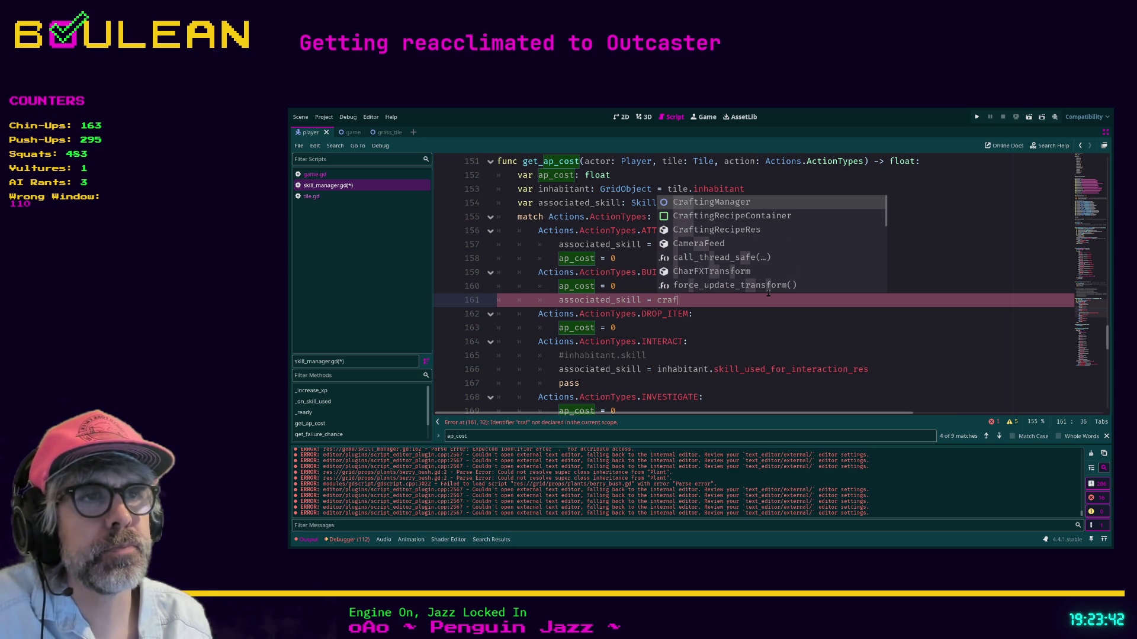
{"action": "key", "text": "BackSpace"}
{"action": "key", "text": "BackSpace"}
{"action": "key", "text": "BackSpace"}
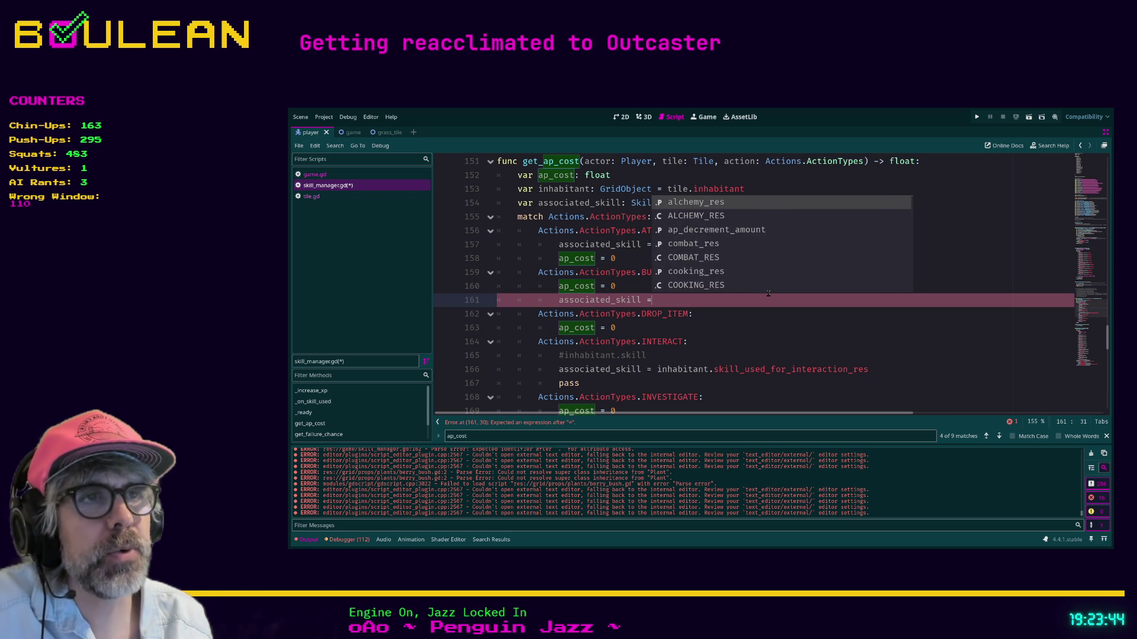
{"action": "left_click", "coordinate": [679, 249], "text": "ctrl"}
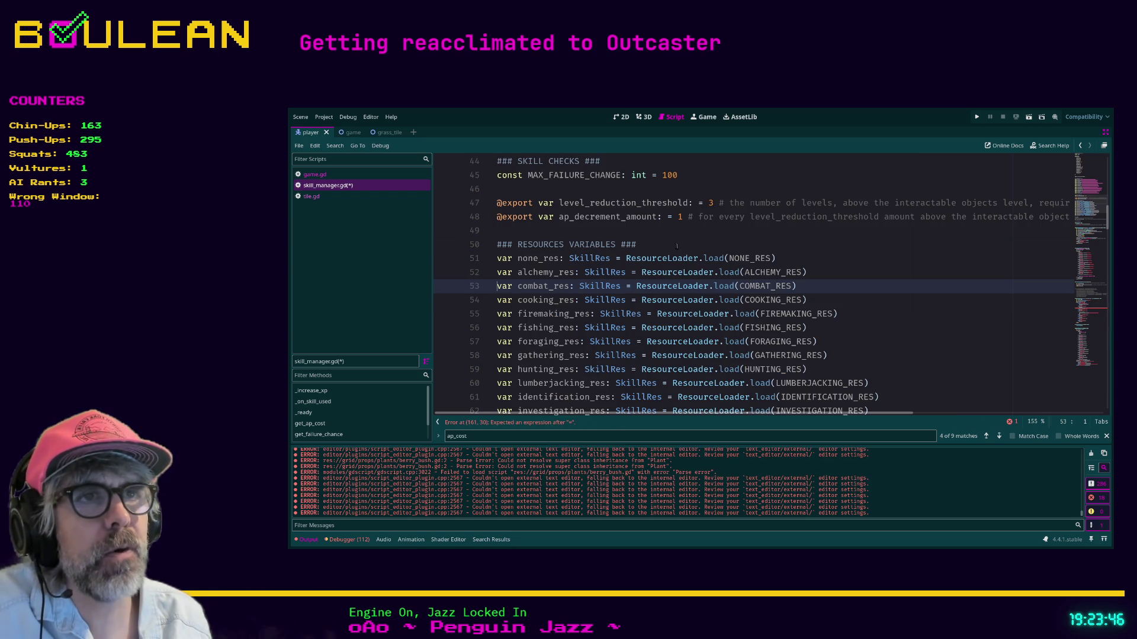
{"action": "scroll", "coordinate": [621, 249], "scroll_direction": "down", "scroll_amount": 2}
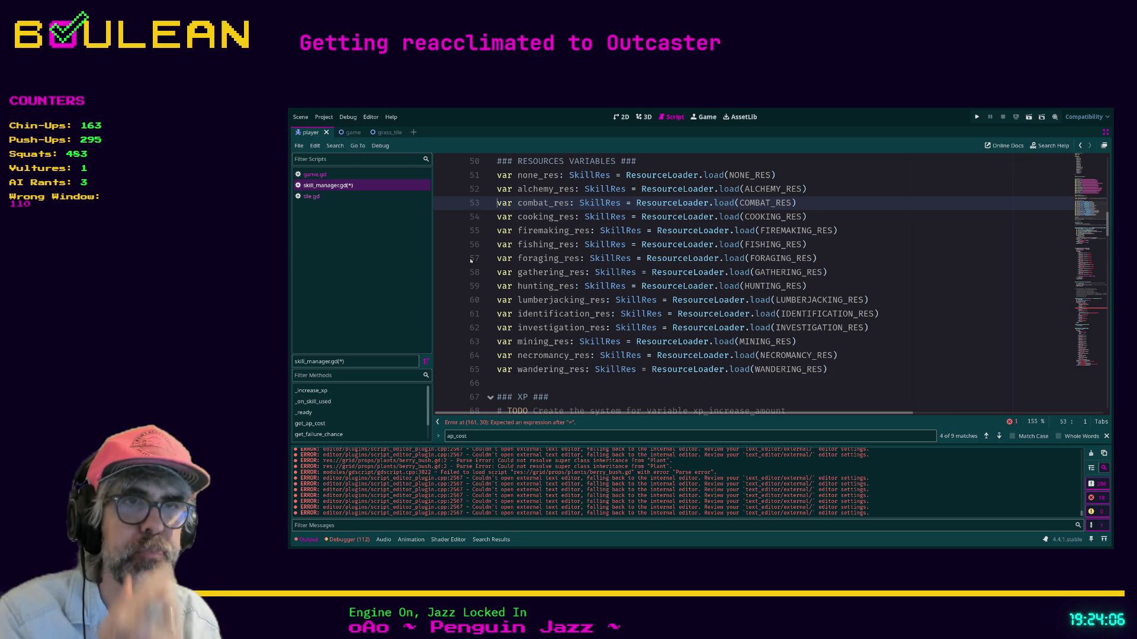
{"action": "left_click", "coordinate": [509, 422]}
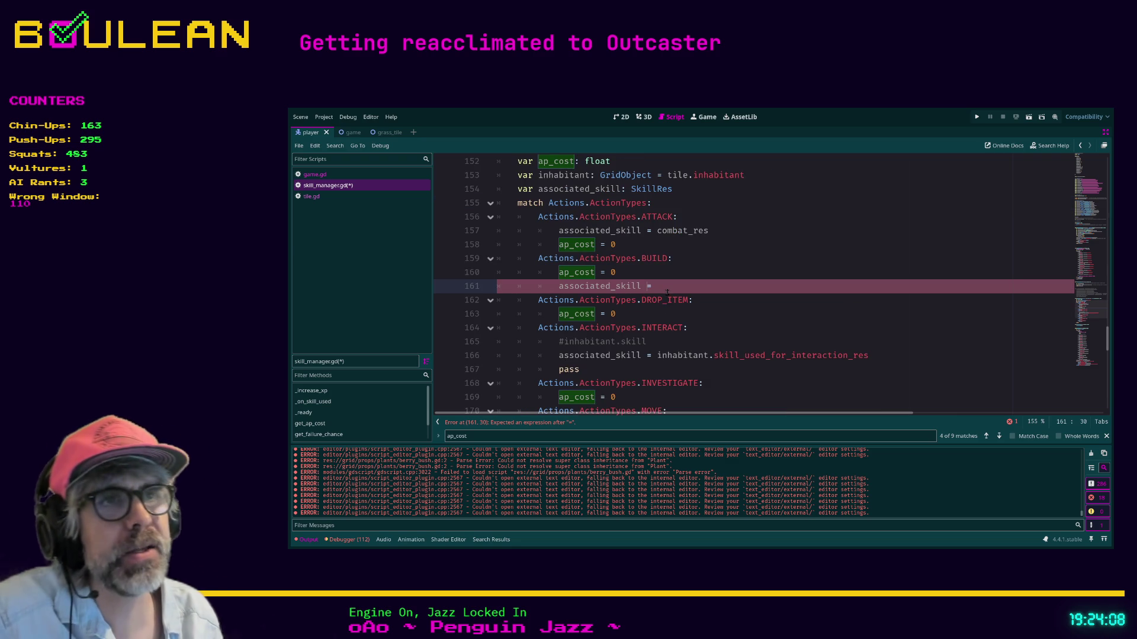
{"action": "left_click", "coordinate": [723, 291]}
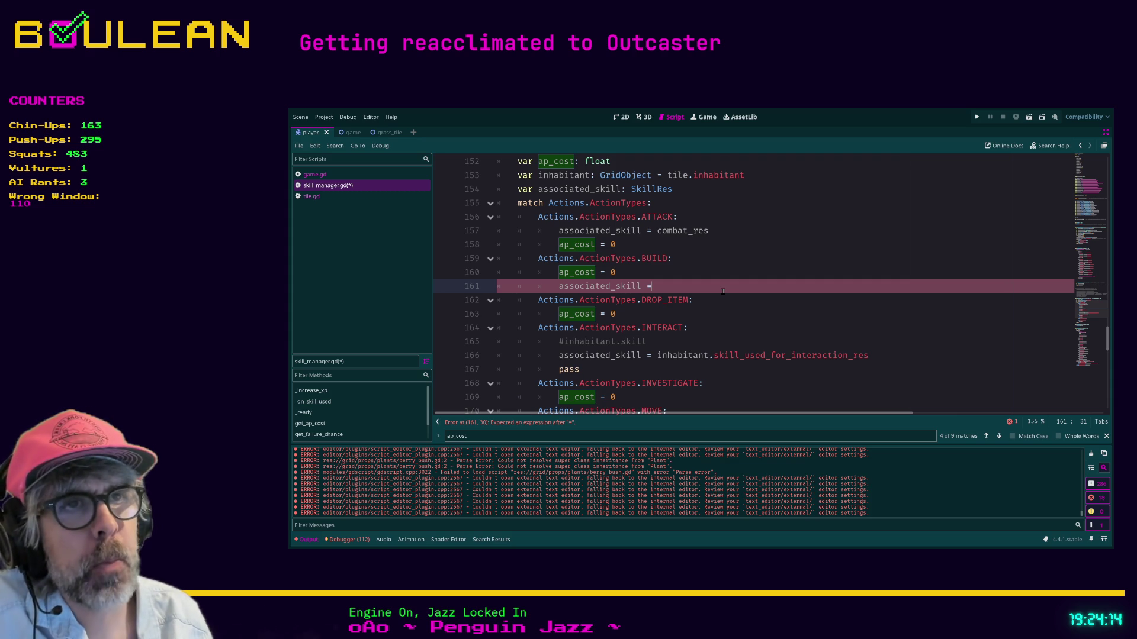
{"action": "type", "text": "# TODO Cre"}
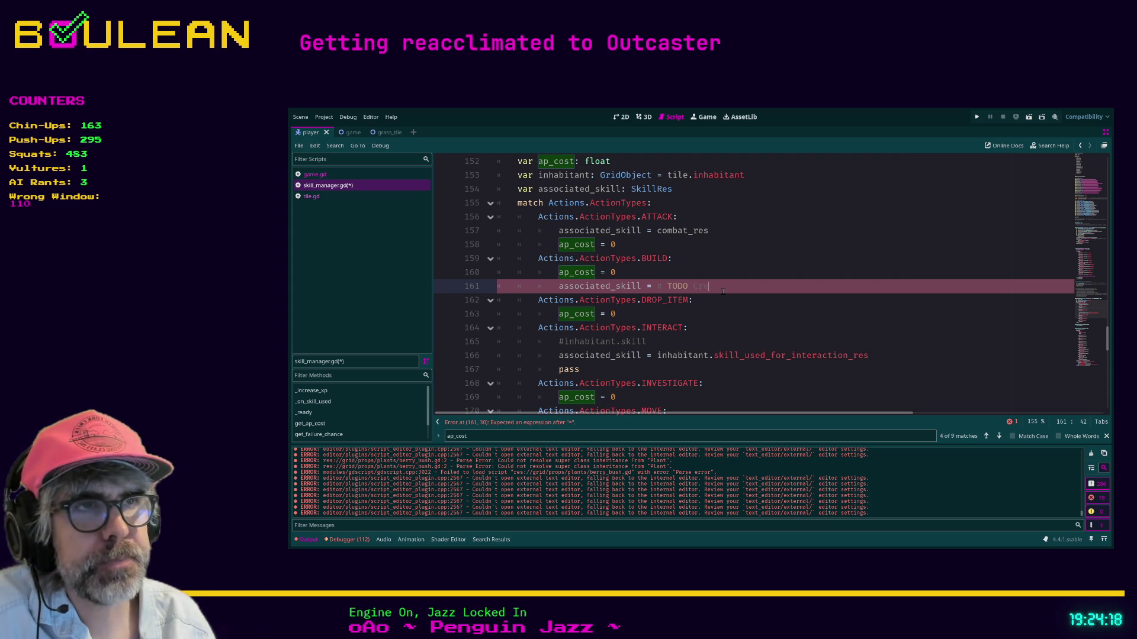
{"action": "type", "text": "ate \"crafting\" or \"building\" skill"}
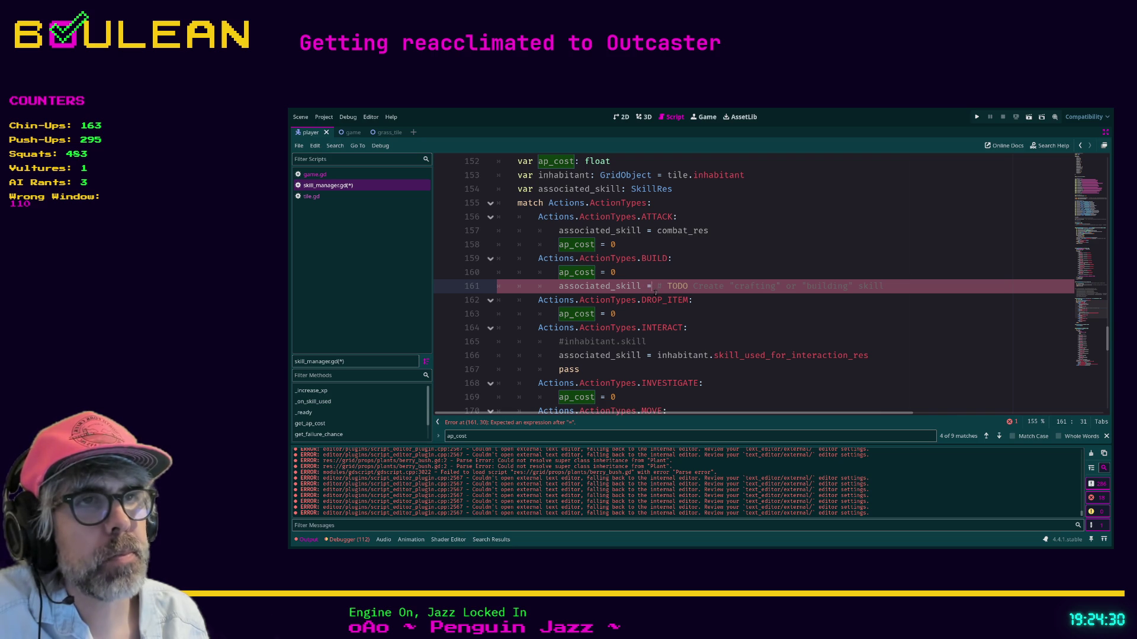
{"action": "type", "text": "\"crafting\" or \"building\" skill"}
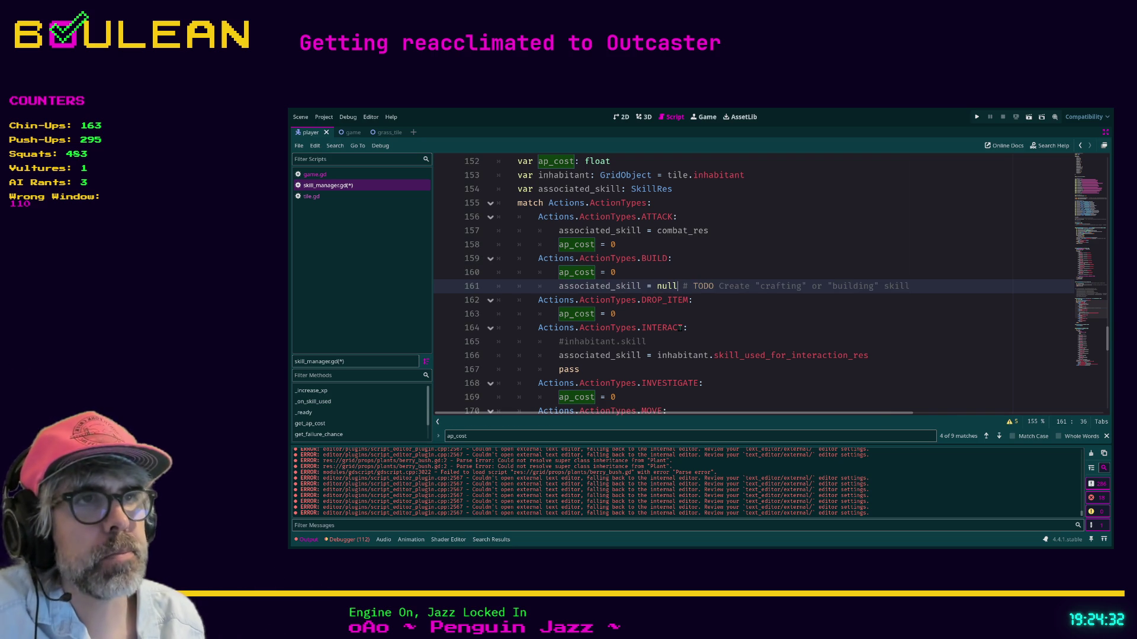
{"action": "type", "text": " and assign to associated_s"}
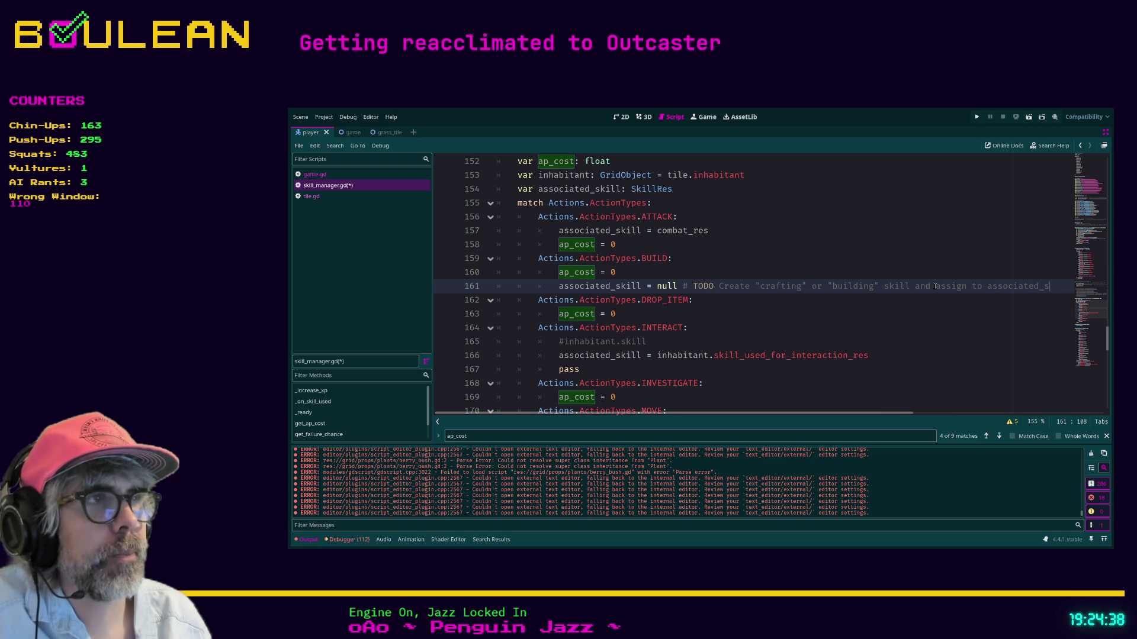
{"action": "type", "text": "kill"}
{"action": "left_click", "coordinate": [744, 302]}
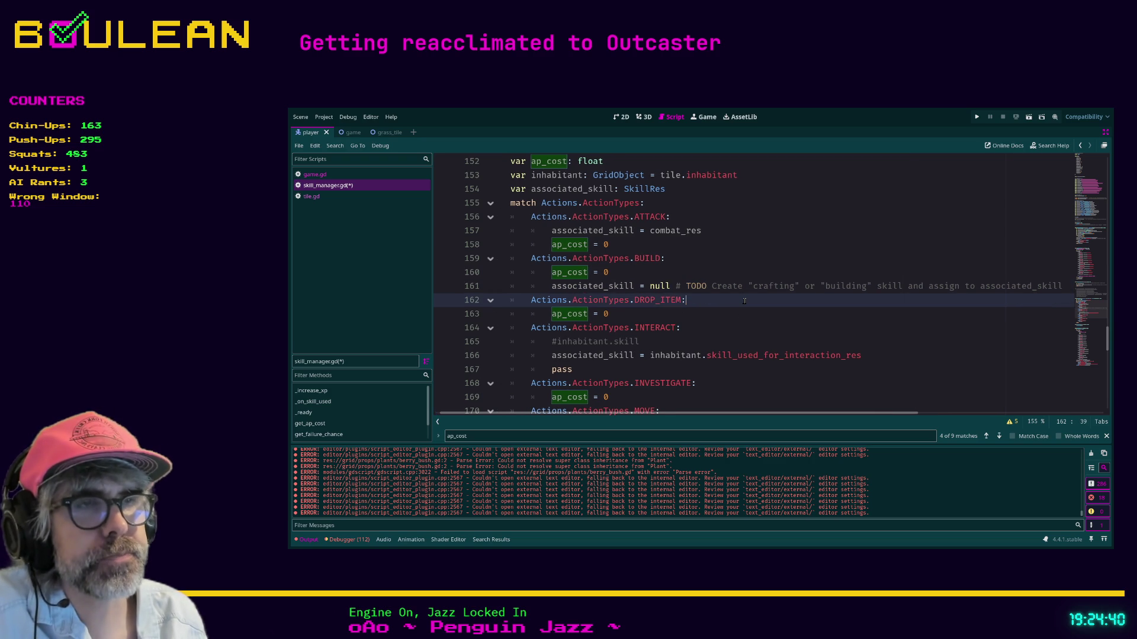
{"action": "scroll", "coordinate": [598, 379], "scroll_direction": "left", "scroll_amount": 1}
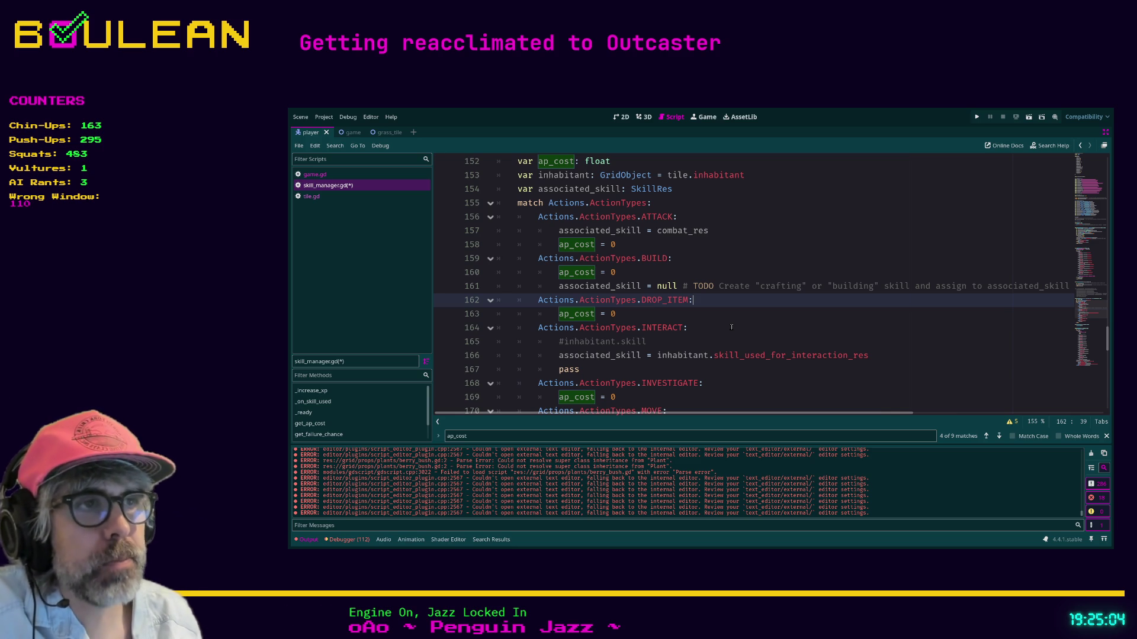
{"action": "scroll", "coordinate": [731, 327], "scroll_direction": "down", "scroll_amount": 2}
{"action": "left_click", "coordinate": [605, 273]}
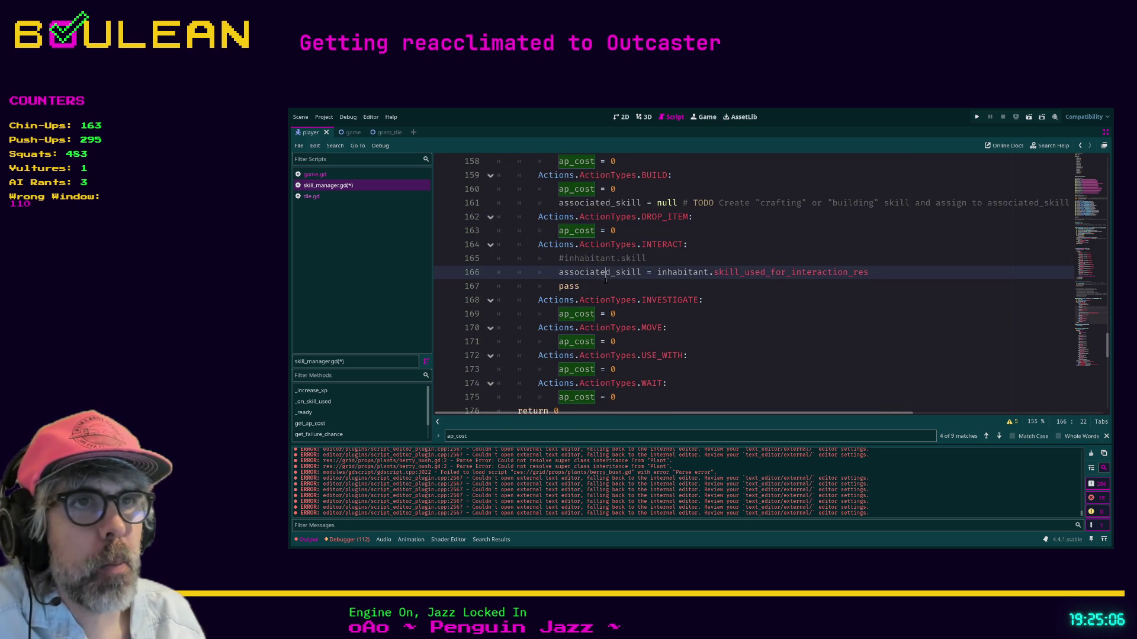
- Delete INTERACT's 'pass' and '#inhabitant.skill' lines, then add a new line under INVESTIGATE's ap_cost = 0
{"action": "key", "text": "Down"}
{"action": "key", "text": "shift+Home"}
{"action": "key", "text": "shift+Home"}
{"action": "key", "text": "BackSpace"}
{"action": "key", "text": "BackSpace"}
{"action": "key", "text": "Up"}
{"action": "key", "text": "shift+Home"}
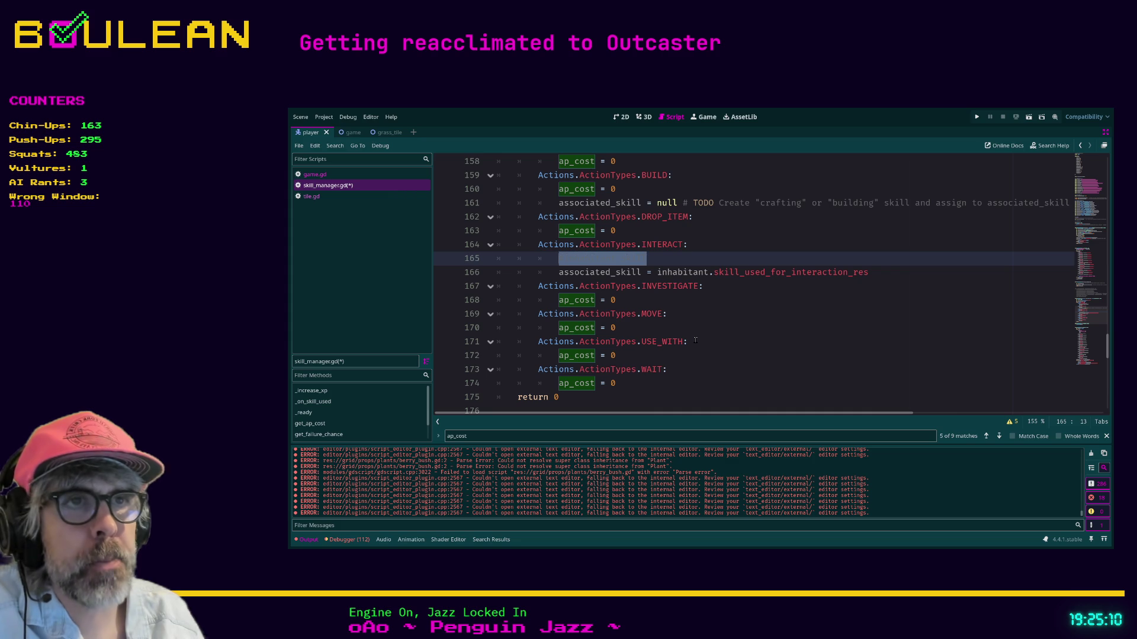
{"action": "key", "text": "BackSpace"}
{"action": "key", "text": "BackSpace"}
{"action": "key", "text": "Down"}
{"action": "key", "text": "Down"}
{"action": "key", "text": "Down"}
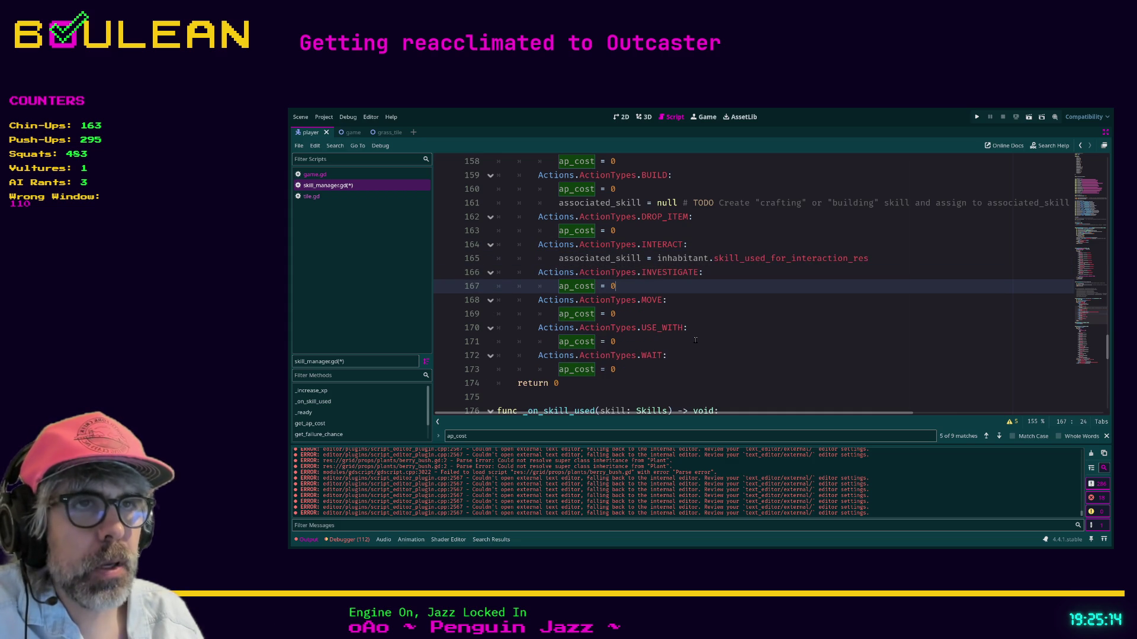
{"action": "key", "text": "Return"}
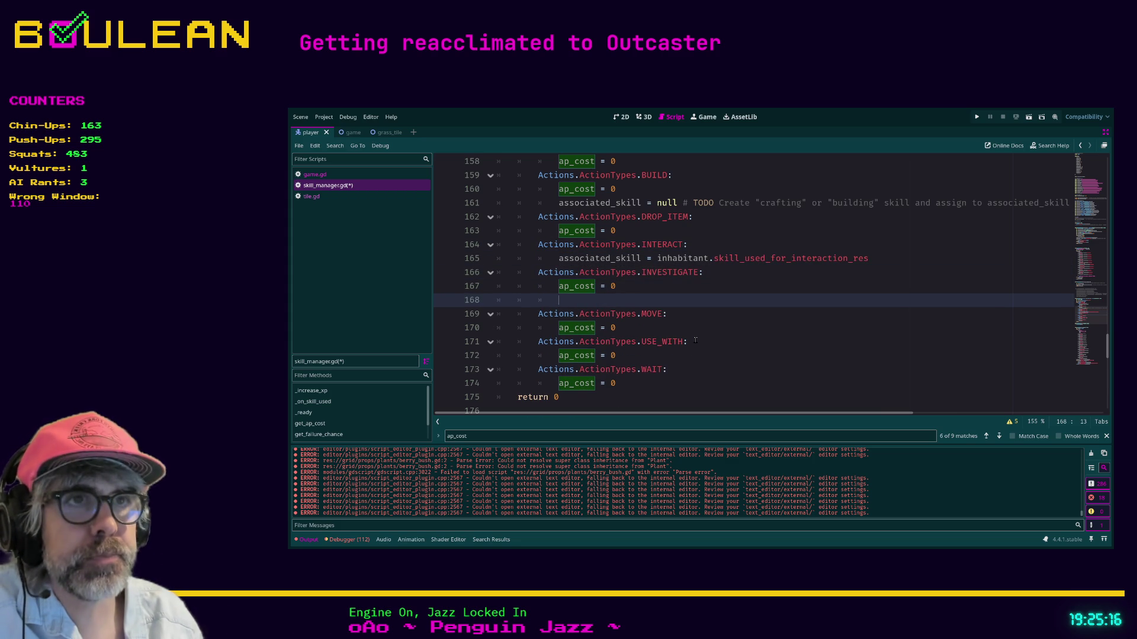
- Write 'associated_skill = investigation_res' in the INVESTIGATE case
{"action": "type", "text": "asso"}
{"action": "key", "text": "Return"}
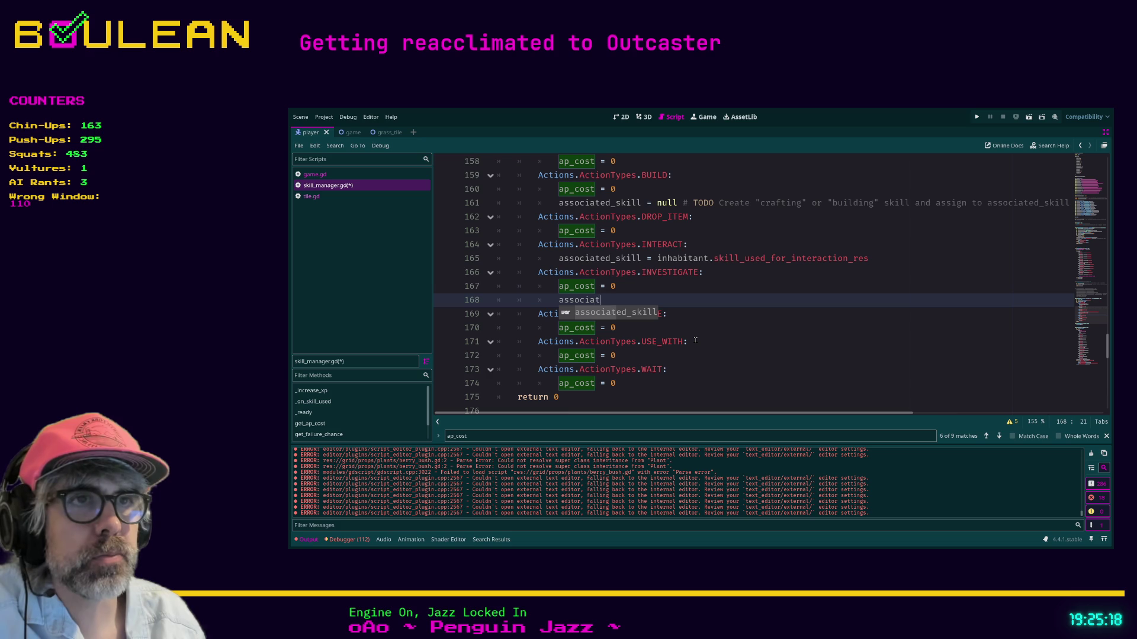
{"action": "type", "text": "= "}
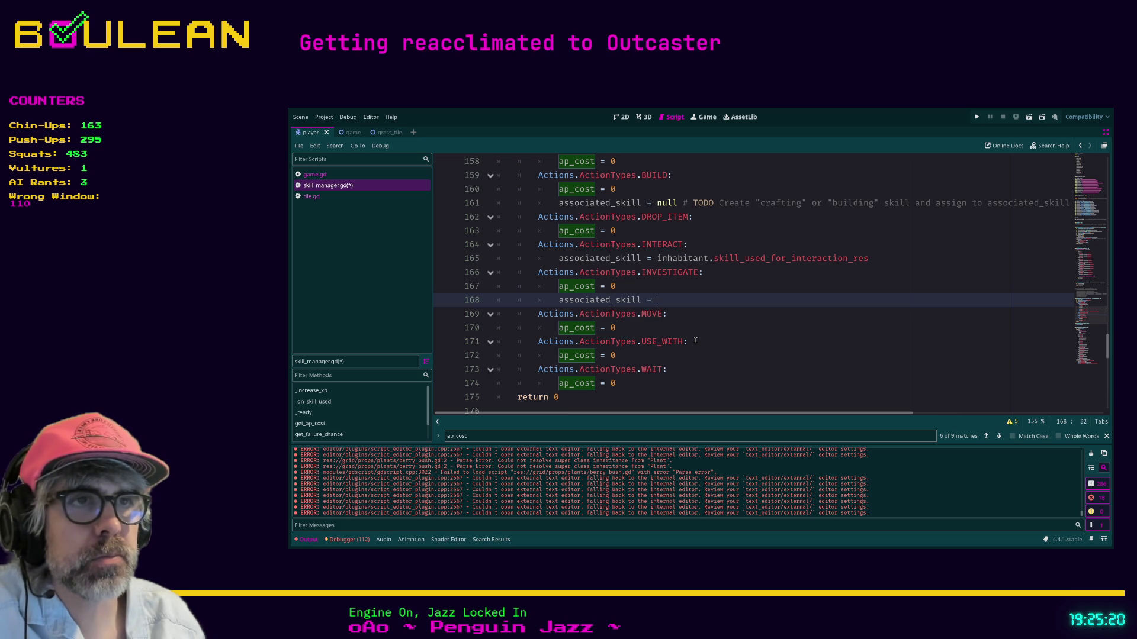
{"action": "type", "text": "inh"}
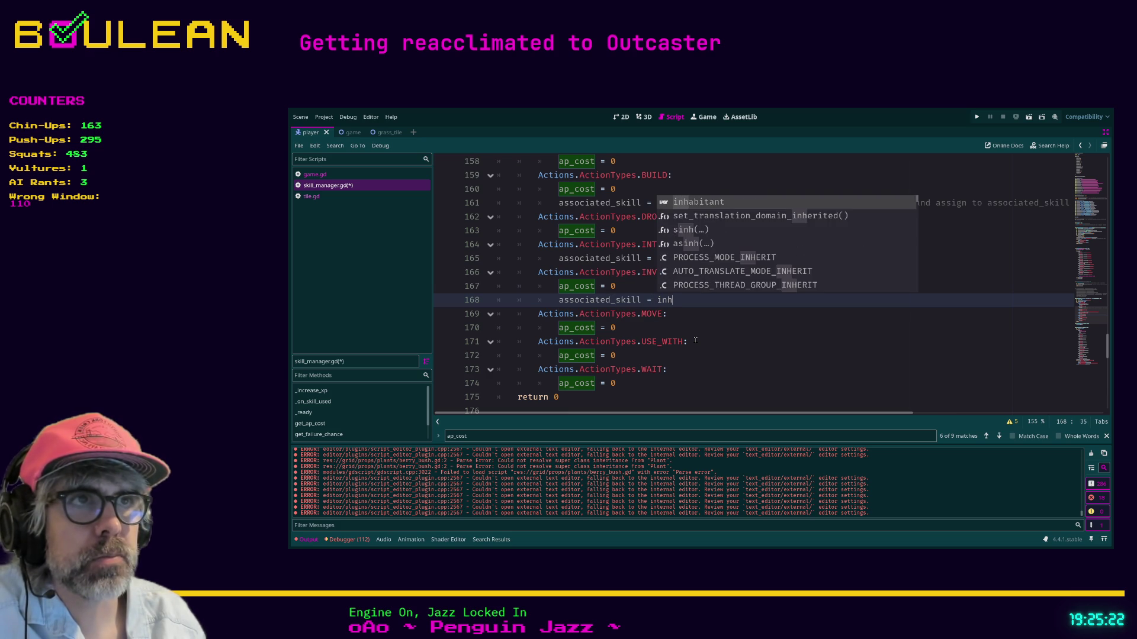
{"action": "key", "text": "Return"}
{"action": "type", "text": ".in"}
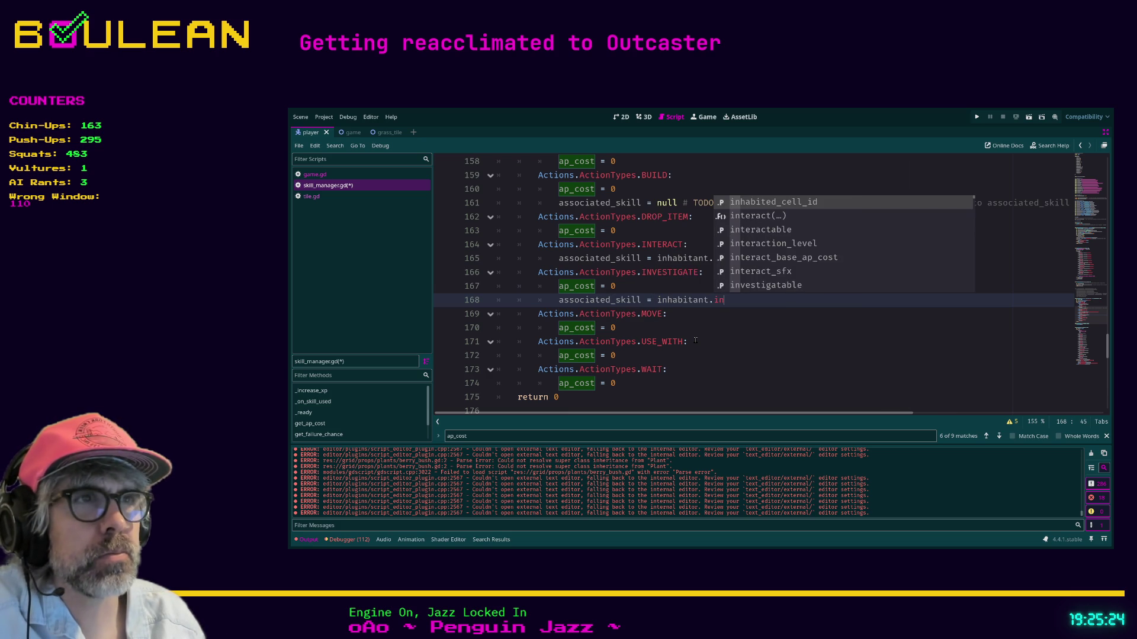
{"action": "type", "text": "v"}
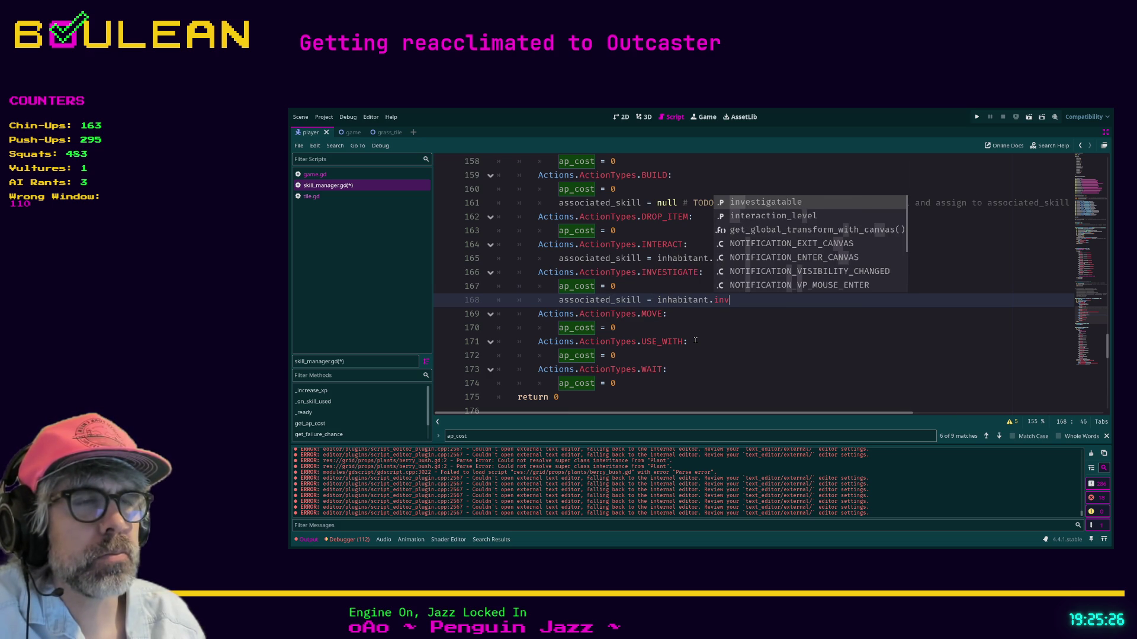
{"action": "key", "text": "BackSpace"}
{"action": "key", "text": "BackSpace"}
{"action": "key", "text": "BackSpace"}
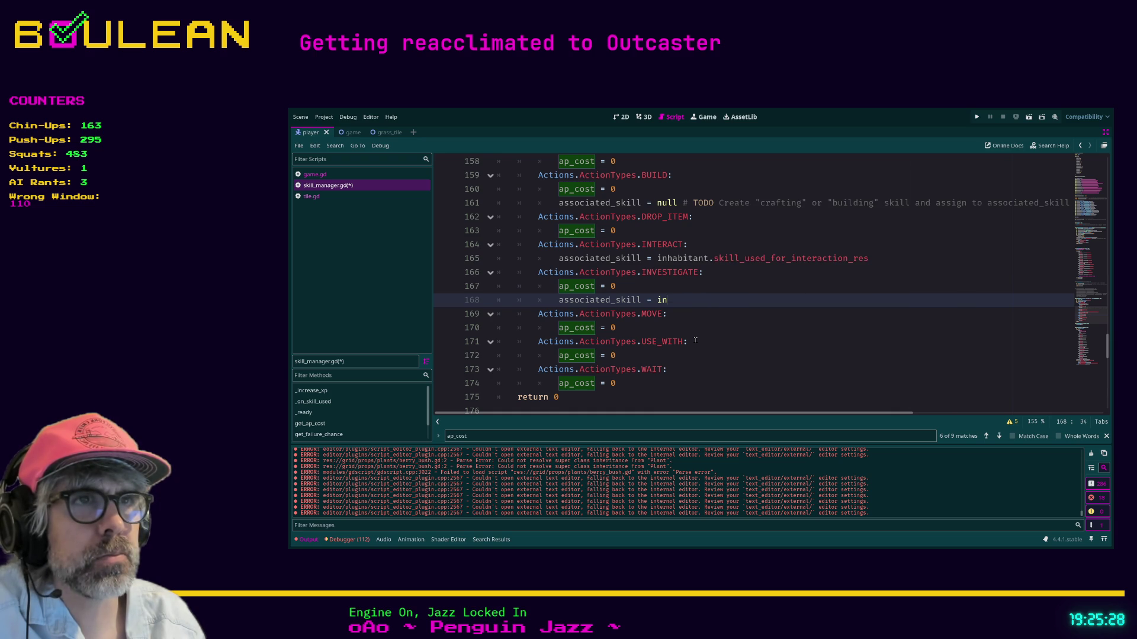
{"action": "key", "text": "BackSpace"}
{"action": "key", "text": "BackSpace"}
{"action": "type", "text": "i"}
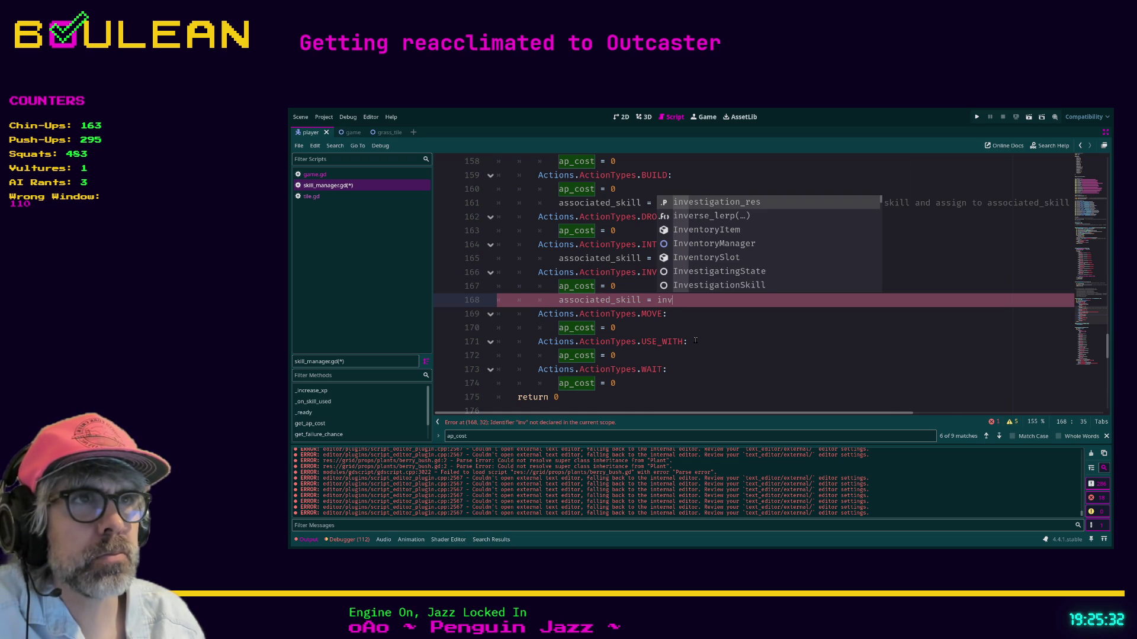
{"action": "key", "text": "Return"}
- Look up the investigation_res definition, then go back to the match cases
{"action": "left_click", "coordinate": [695, 342]}
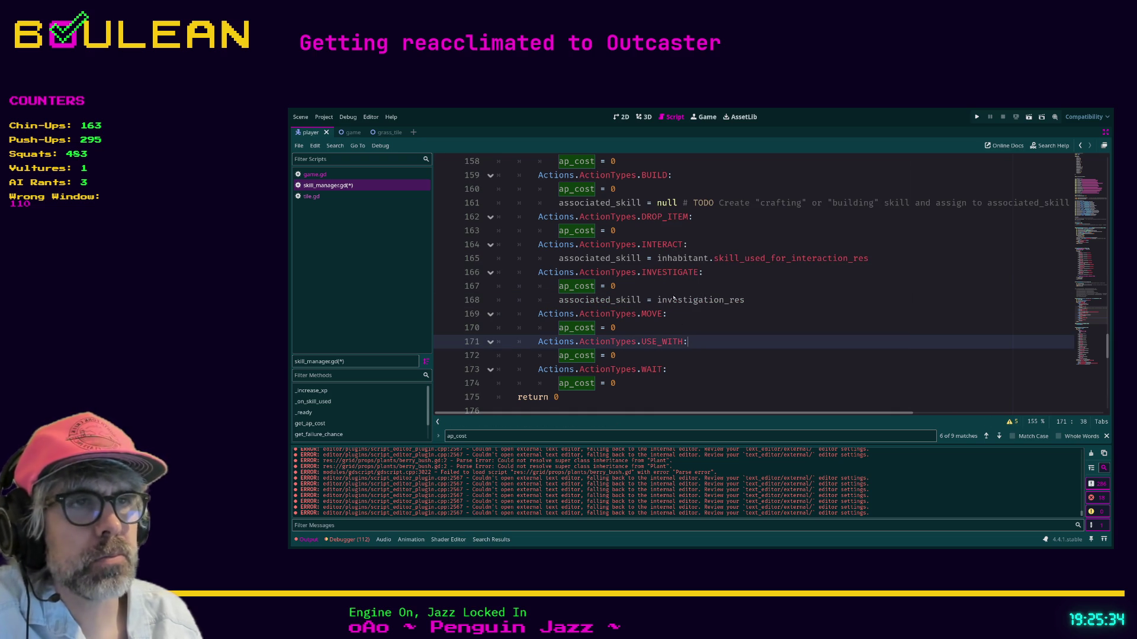
{"action": "left_click", "coordinate": [697, 302], "text": "ctrl"}
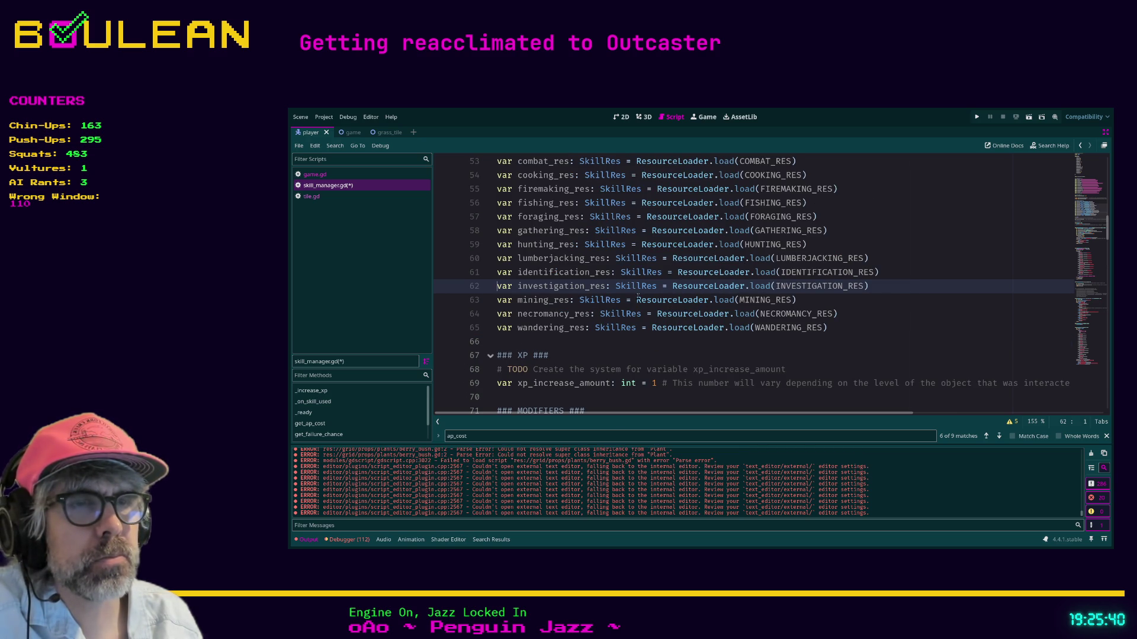
{"action": "key", "text": "alt+Left"}
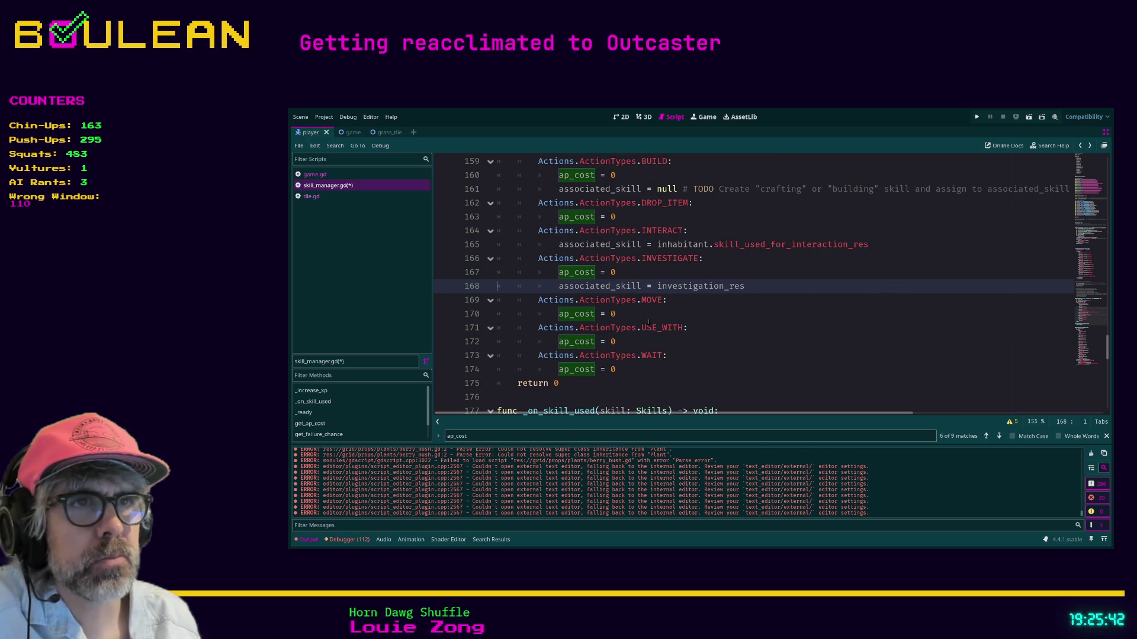
{"action": "left_click", "coordinate": [647, 316]}
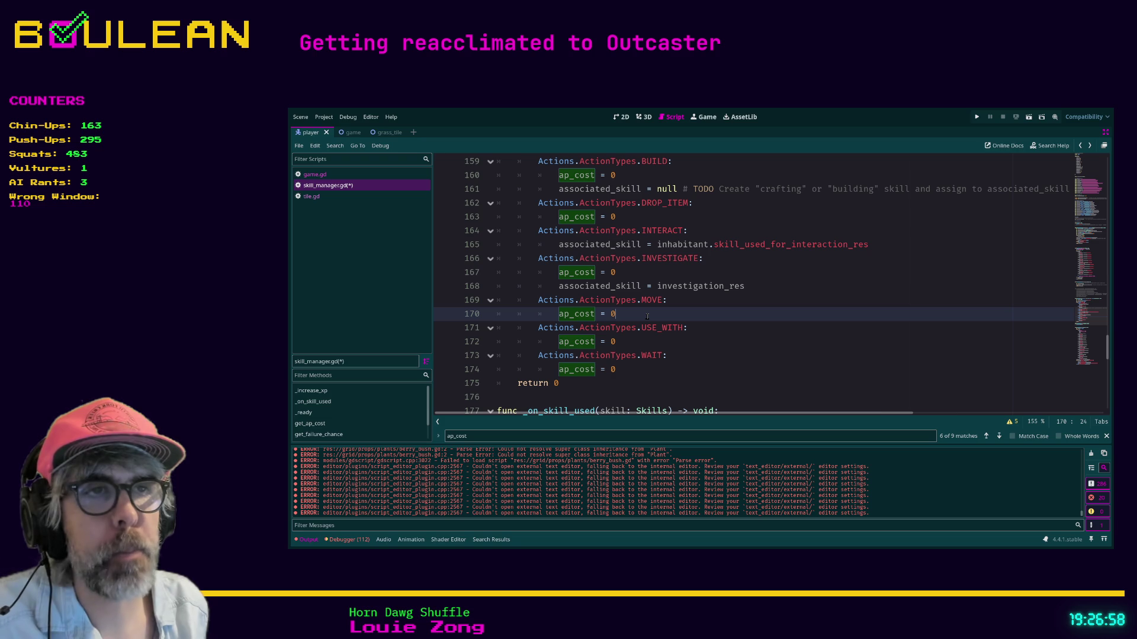
{"action": "scroll", "coordinate": [712, 302], "scroll_direction": "down", "scroll_amount": 2}
- Save skill_manager.gd with Ctrl+S and return to the end of MOVE's ap_cost = 0 line
{"action": "left_click", "coordinate": [674, 299]}
{"action": "key", "text": "ctrl+s"}
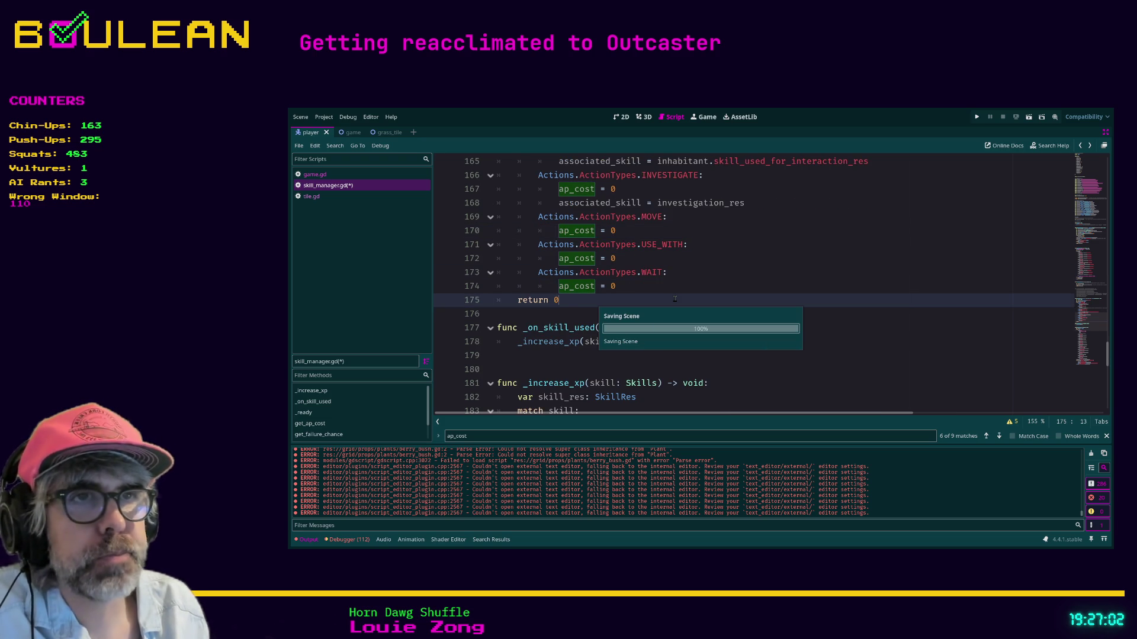
{"action": "scroll", "coordinate": [675, 299], "scroll_direction": "up", "scroll_amount": 1}
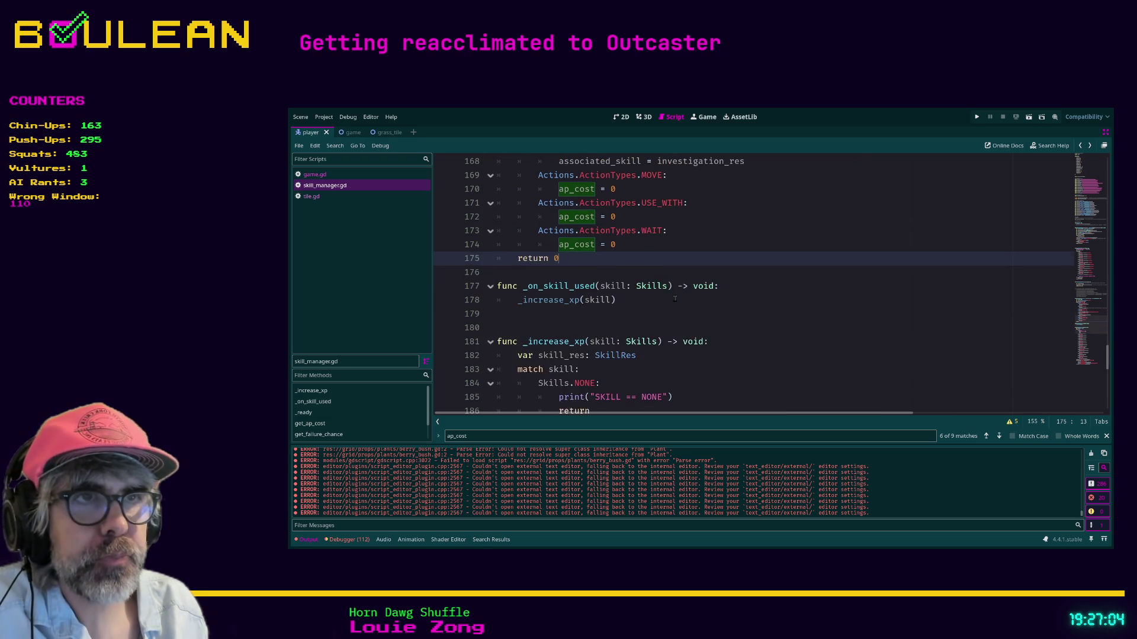
{"action": "left_click", "coordinate": [628, 270]}
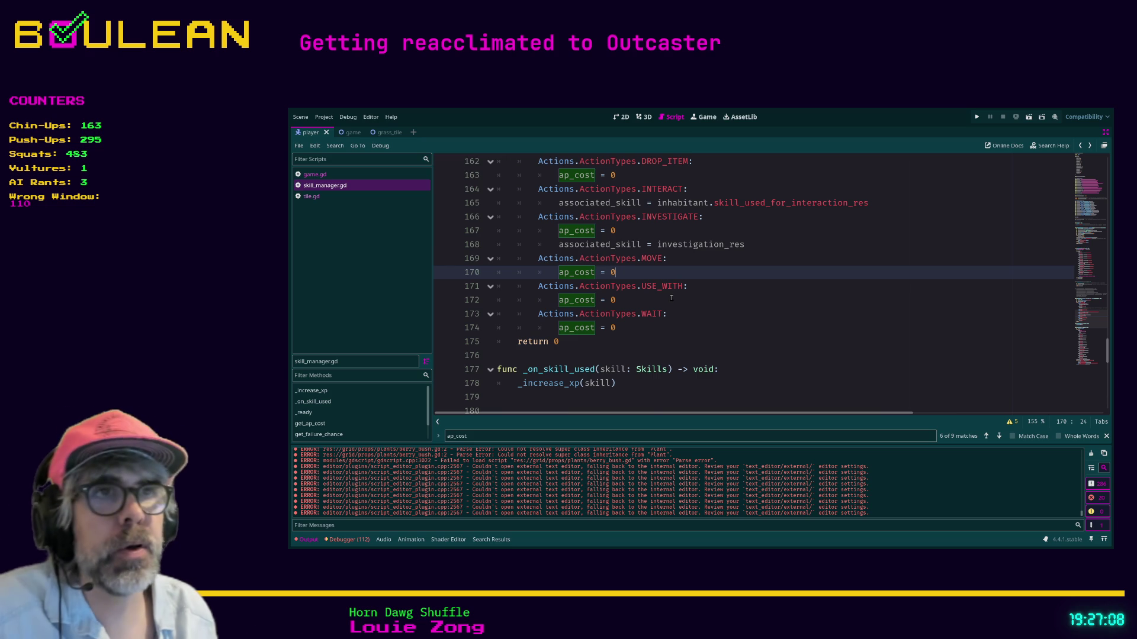
- Add 'associated_skill = wandering_res' after ap_cost = 0 in the MOVE case
{"action": "key", "text": "Return"}
{"action": "type", "text": "as"}
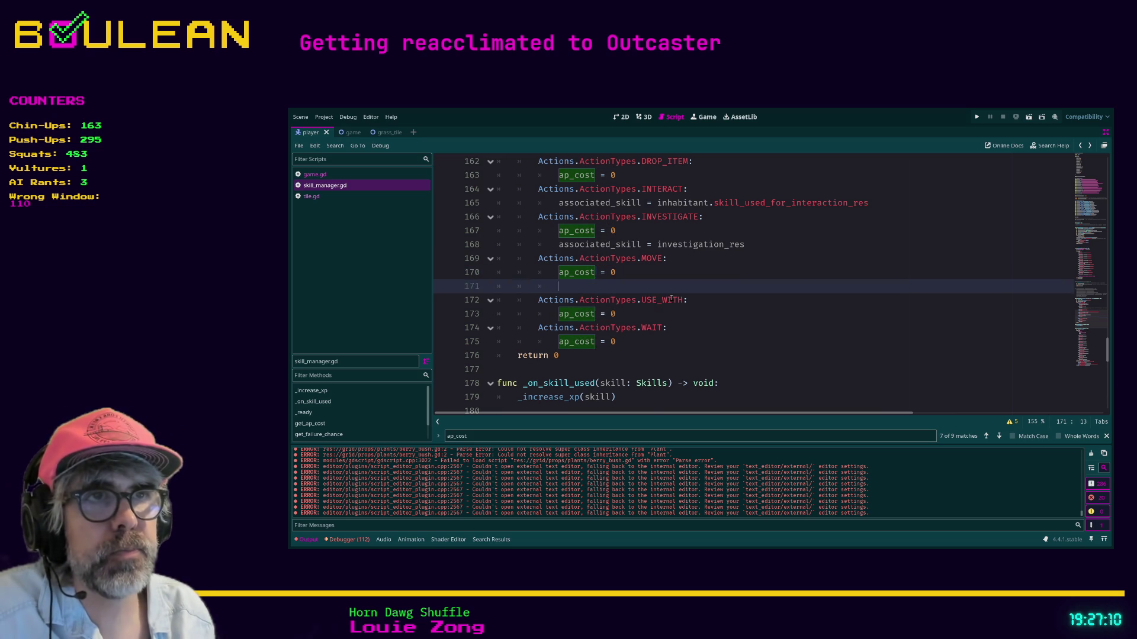
{"action": "type", "text": "sociate"}
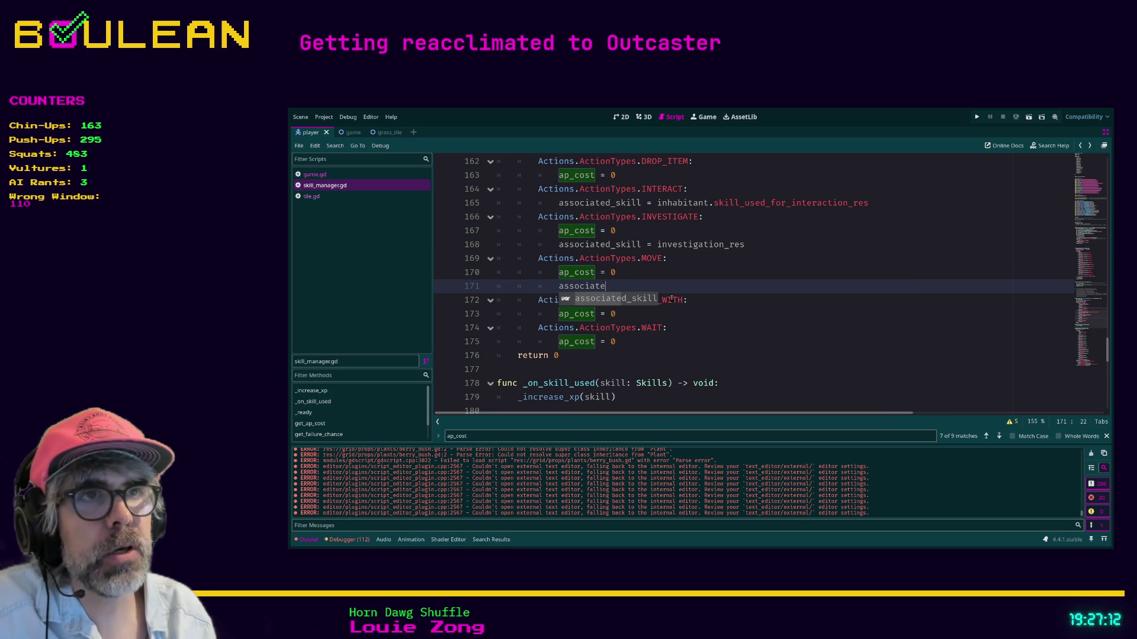
{"action": "type", "text": "d_skill = "}
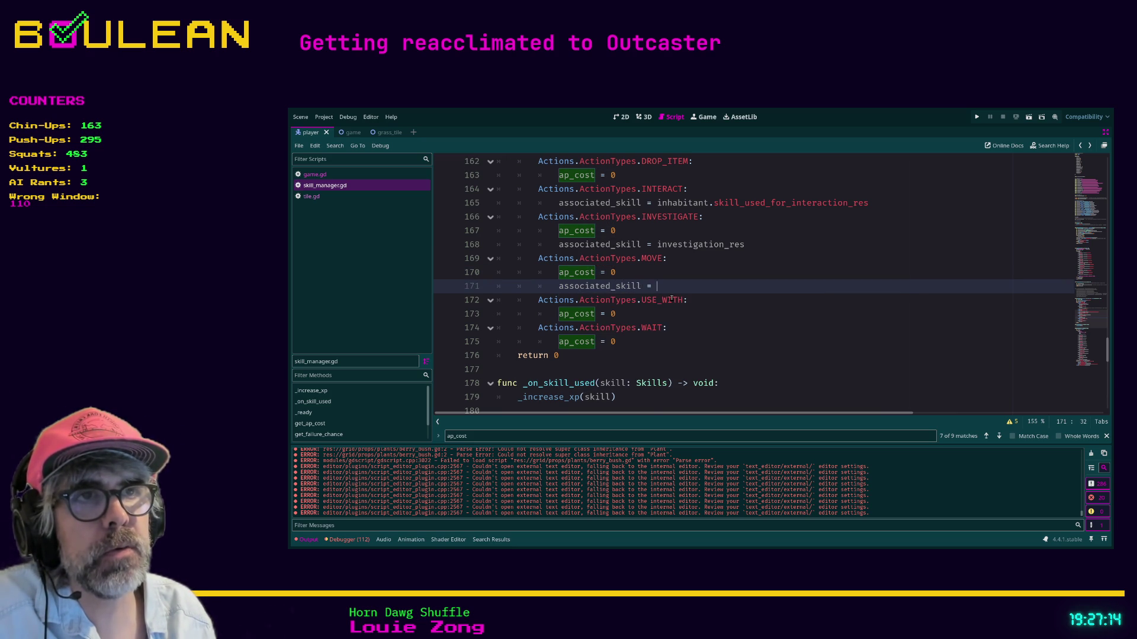
{"action": "type", "text": "wan"}
{"action": "key", "text": "Return"}
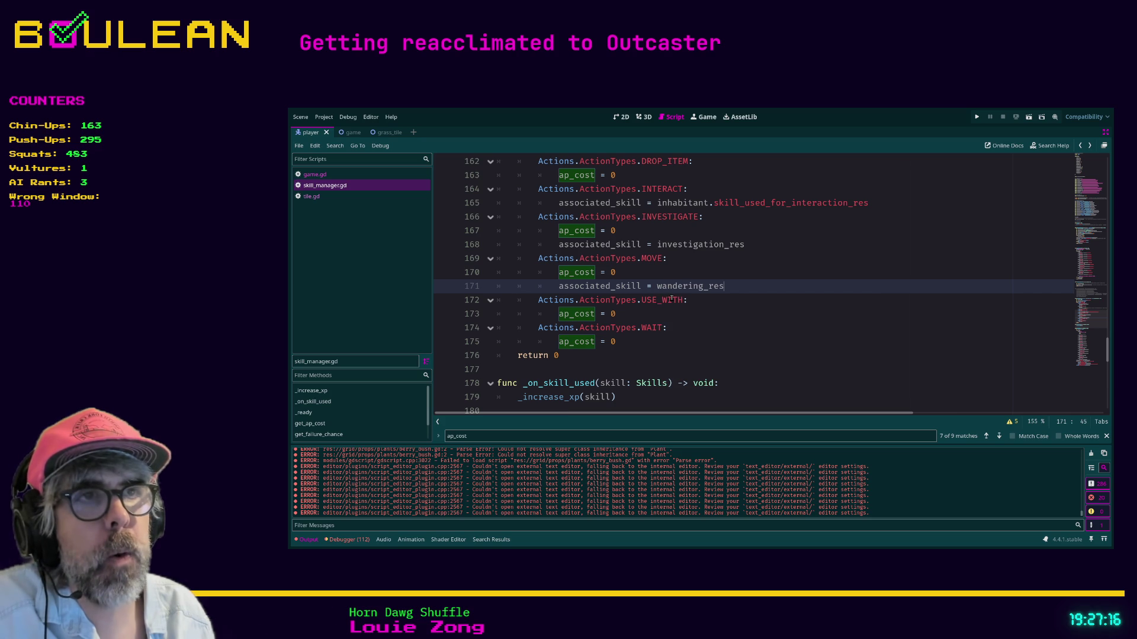
{"action": "left_click", "coordinate": [640, 318]}
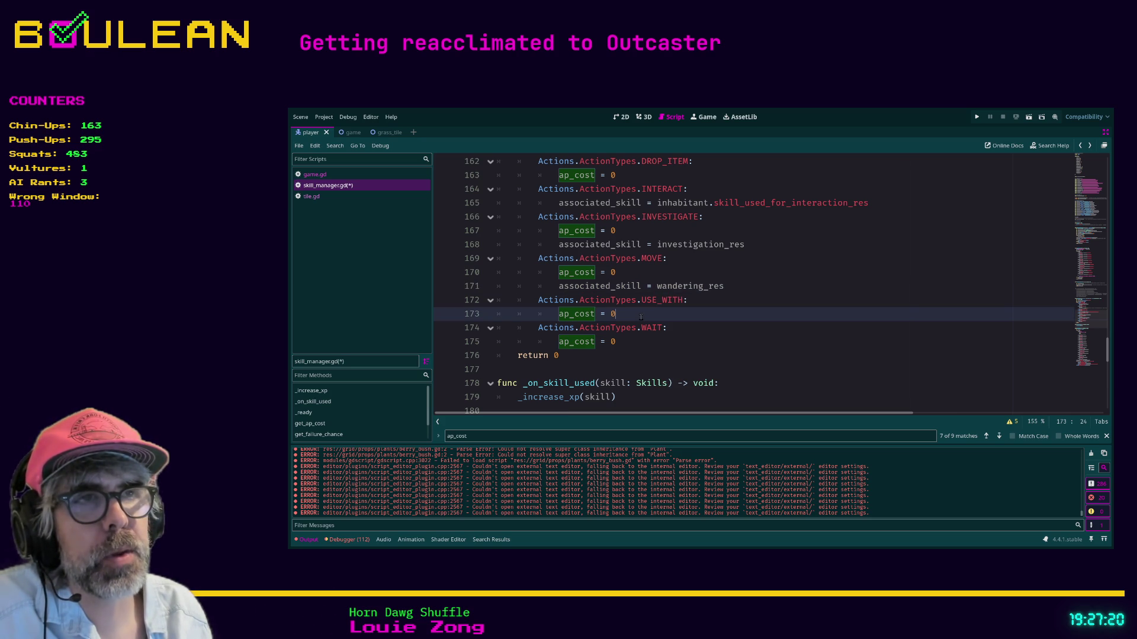
{"action": "left_click_drag", "start_coordinate": [640, 317], "coordinate": [558, 312]}
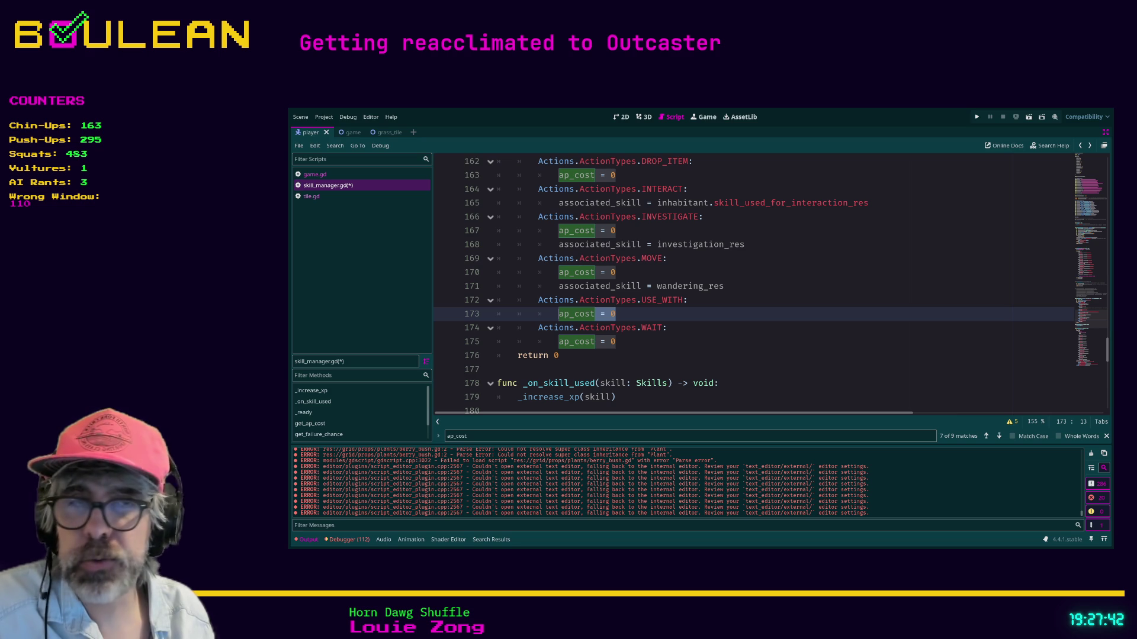
- Open a new blank line after ap_cost = 0 in the USE_WITH case
{"action": "left_click", "coordinate": [636, 318]}
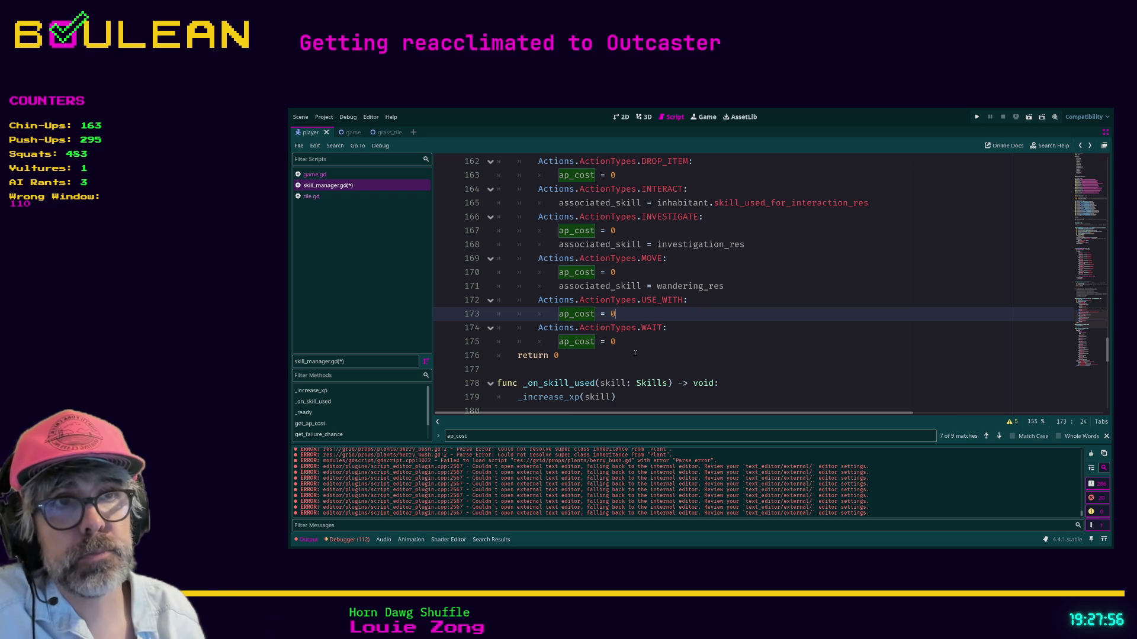
{"action": "key", "text": "Up"}
{"action": "key", "text": "Up"}
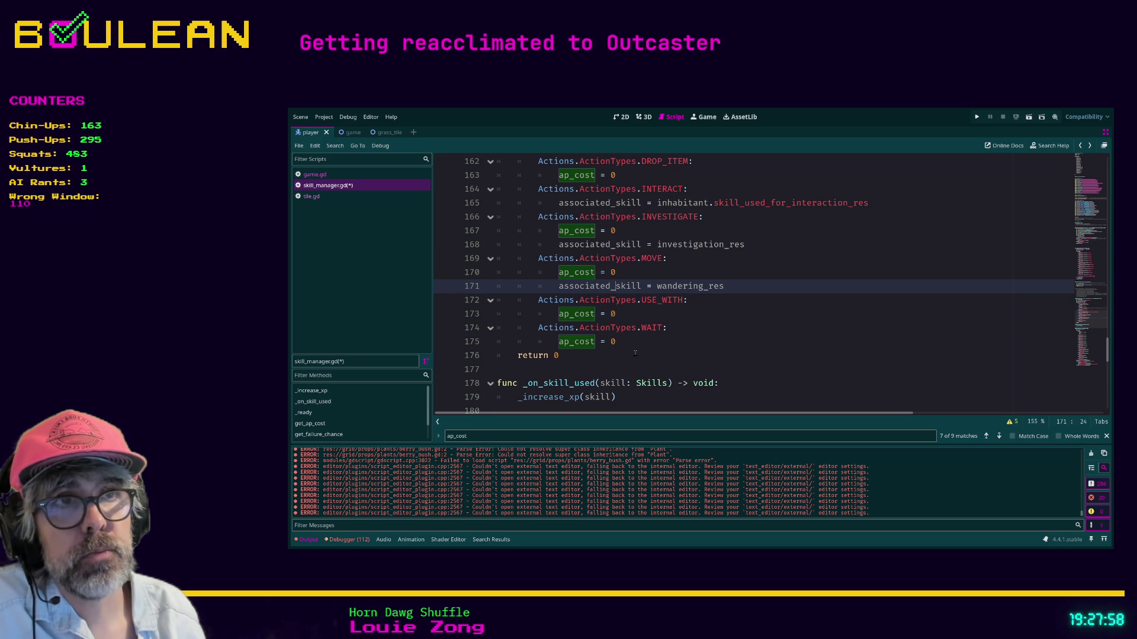
{"action": "key", "text": "Down"}
{"action": "key", "text": "Down"}
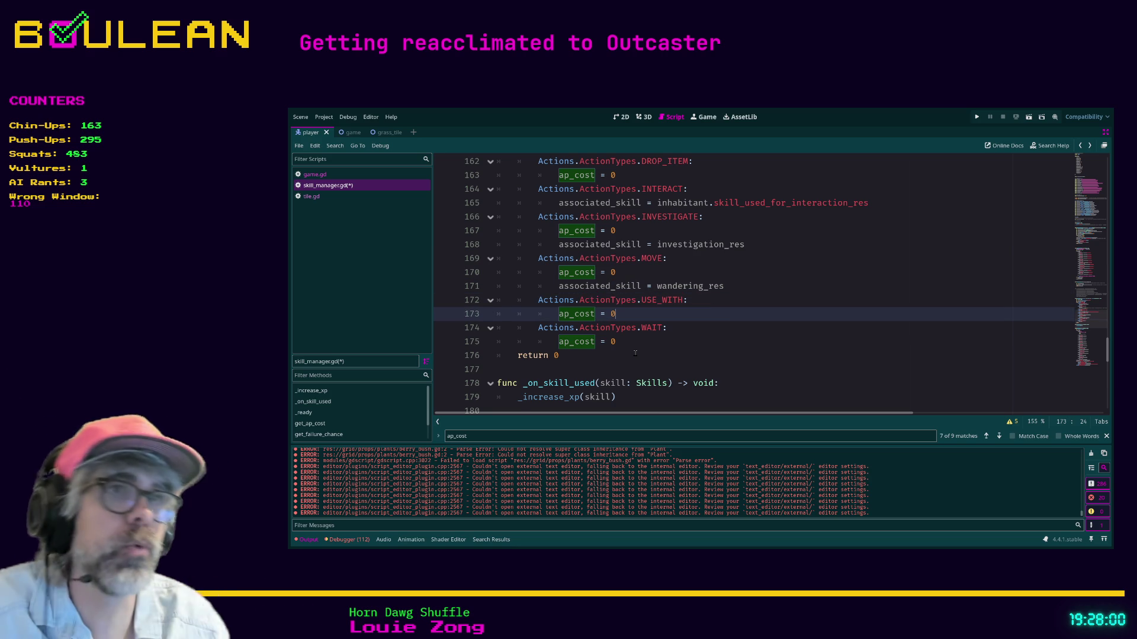
{"action": "key", "text": "Return"}
- Start 'associated_skill = inhabitant.use_w' under USE_WITH, then clear that unfinished line
{"action": "type", "text": "associated_sk"}
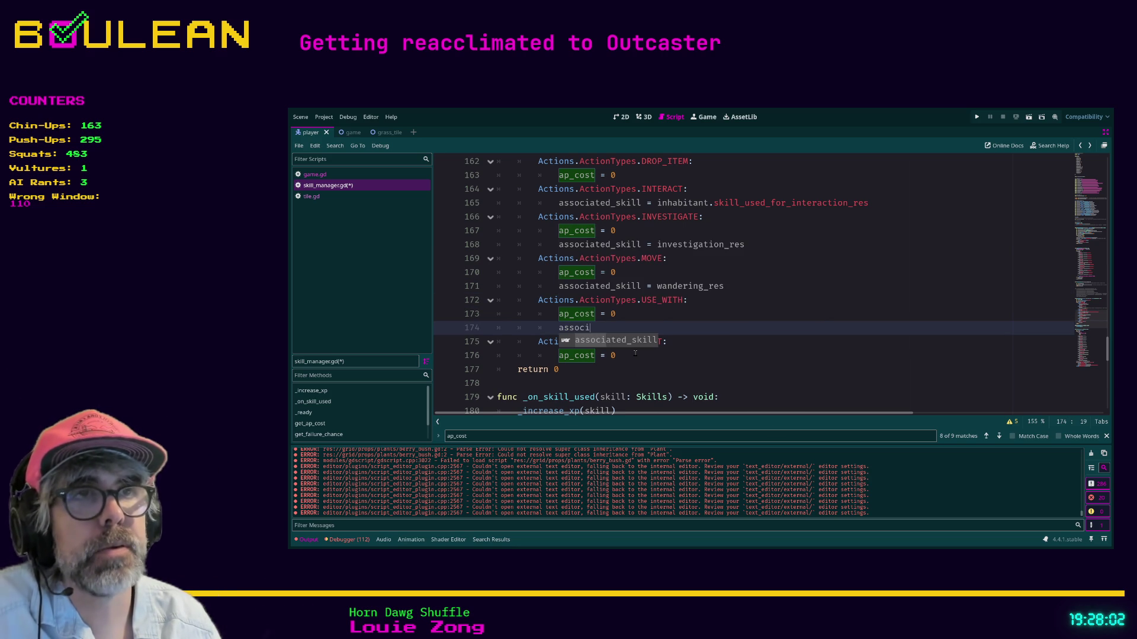
{"action": "key", "text": "Return"}
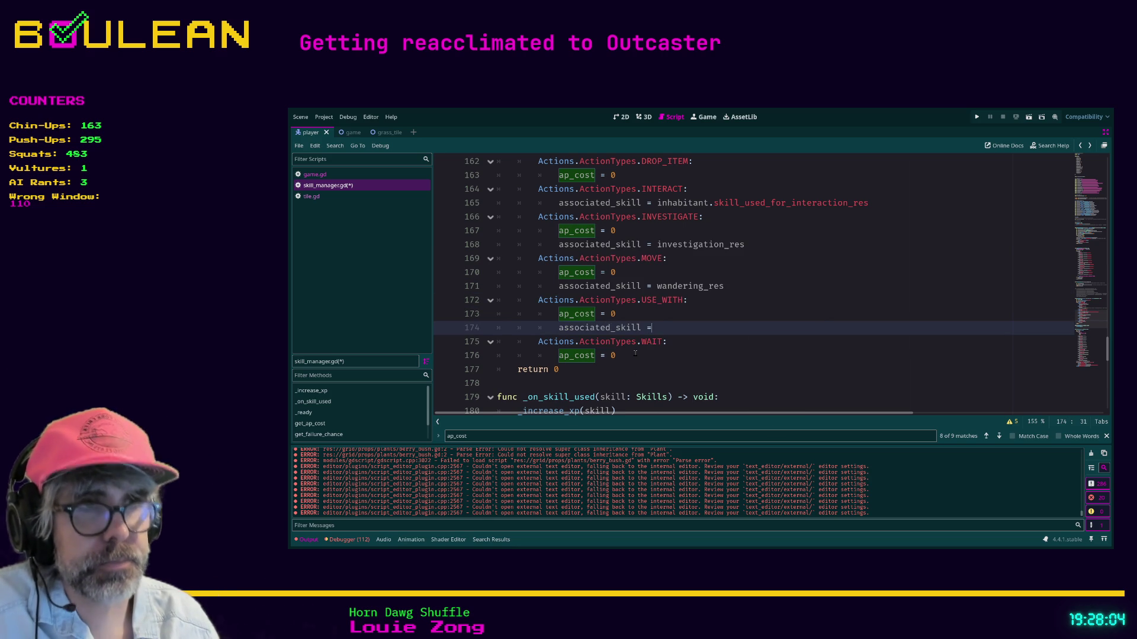
{"action": "type", "text": "inhabitant.use_"}
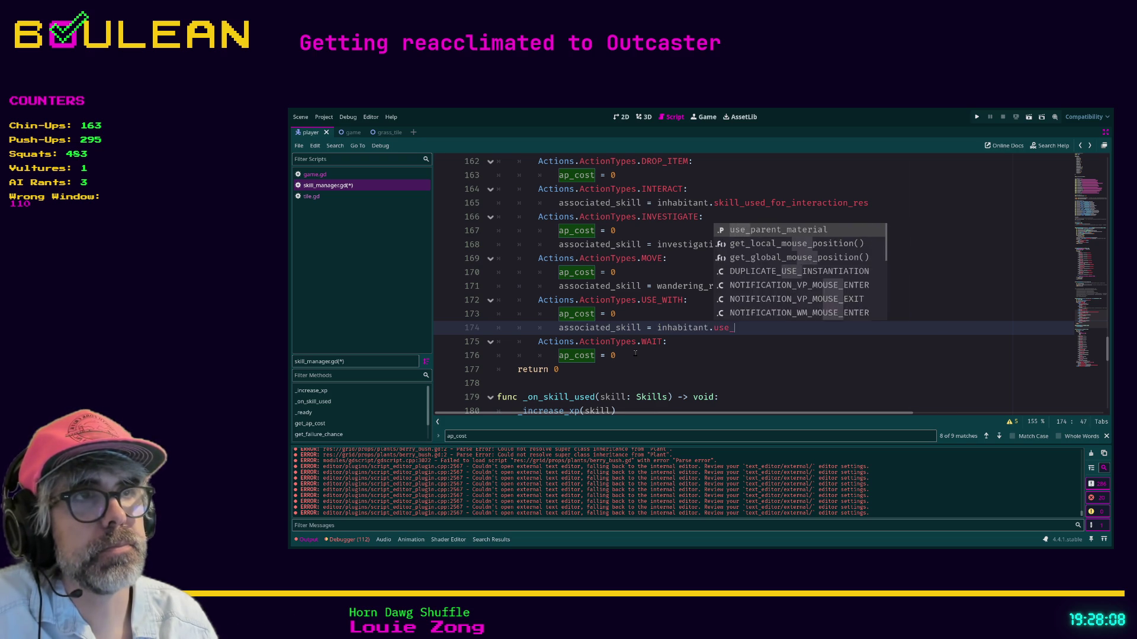
{"action": "type", "text": "w"}
{"action": "key", "text": "shift+Home"}
{"action": "key", "text": "shift+Home"}
{"action": "key", "text": "BackSpace"}
{"action": "key", "text": "BackSpace"}
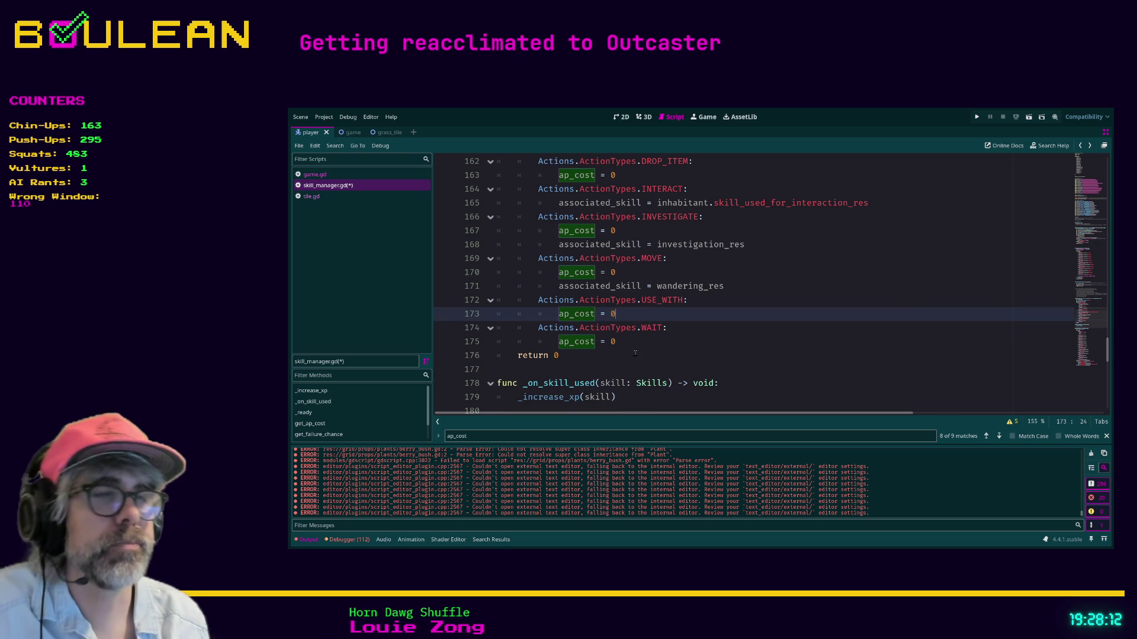
- Save skill_manager.gd and scroll through the surrounding match cases
{"action": "left_click", "coordinate": [672, 355]}
{"action": "key", "text": "ctrl+s"}
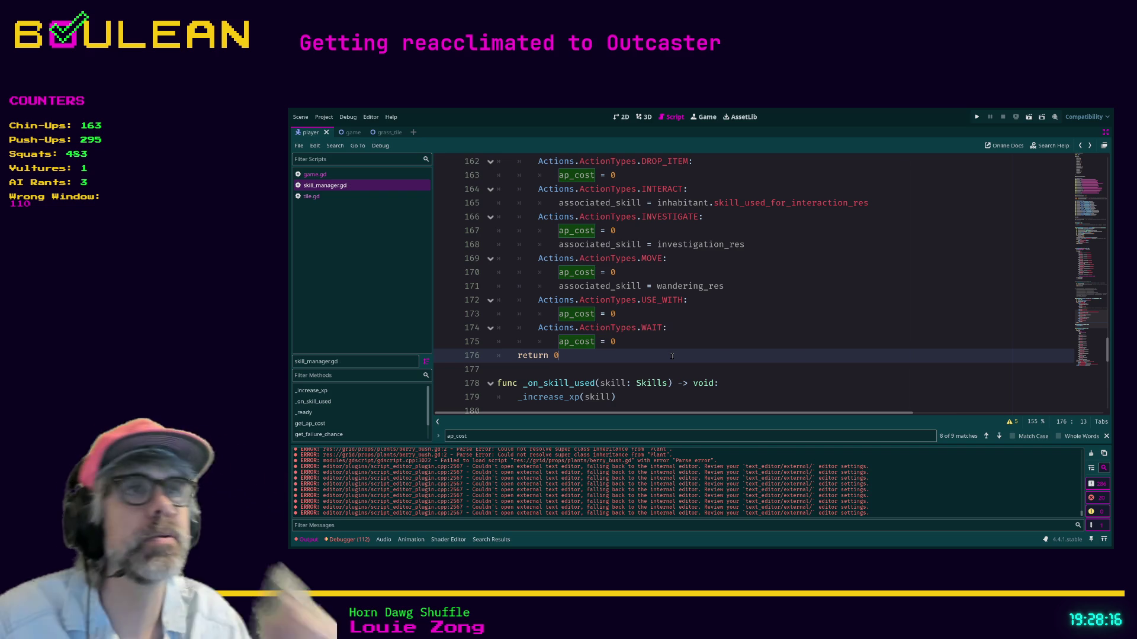
{"action": "scroll", "coordinate": [672, 355], "scroll_direction": "up", "scroll_amount": 3}
{"action": "scroll", "coordinate": [699, 366], "scroll_direction": "up", "scroll_amount": 1}
{"action": "scroll", "coordinate": [699, 366], "scroll_direction": "down", "scroll_amount": 3}
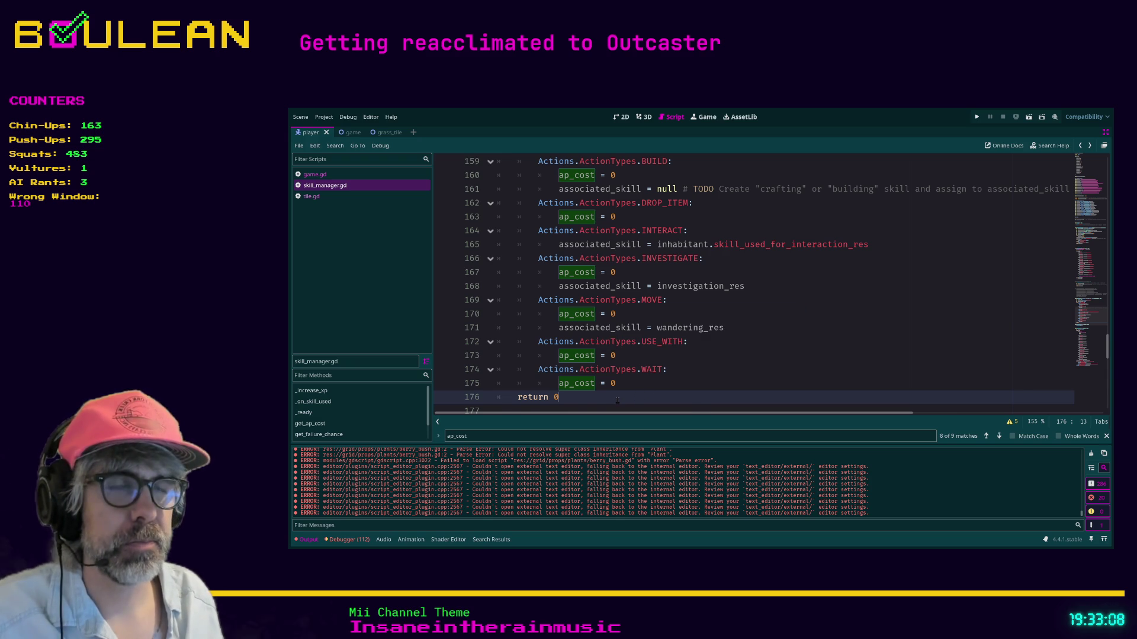
- Close the ap_cost find bar, scroll to the BUILD case, and open game.gd from the Scripts list
{"action": "key", "text": "Escape"}
{"action": "scroll", "coordinate": [612, 391], "scroll_direction": "down", "scroll_amount": 2}
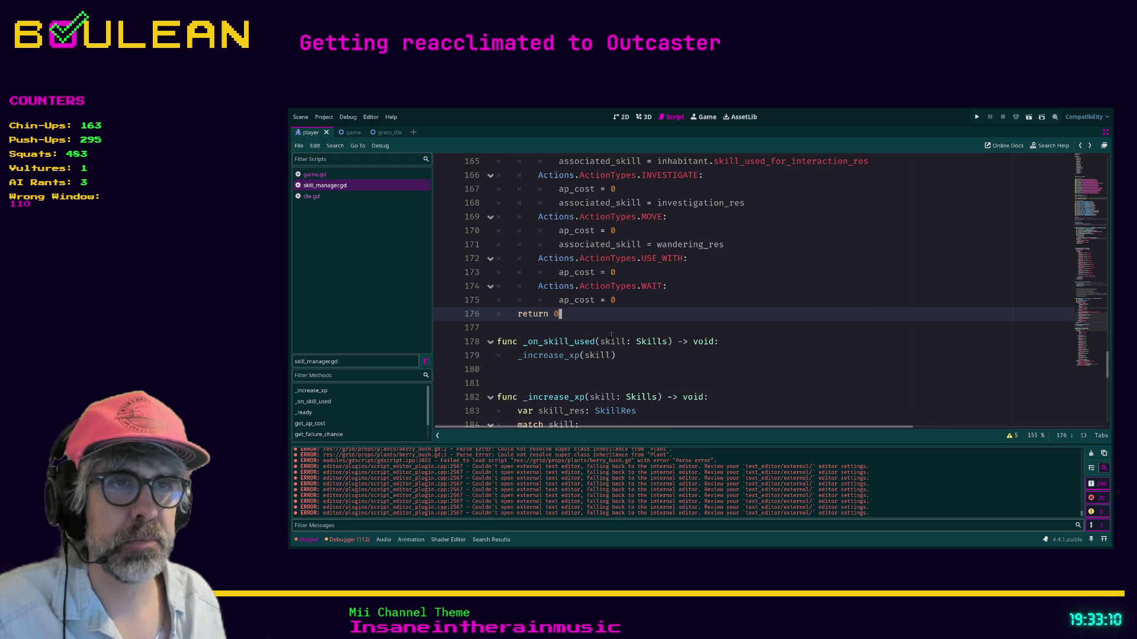
{"action": "scroll", "coordinate": [613, 335], "scroll_direction": "down", "scroll_amount": 1}
{"action": "scroll", "coordinate": [616, 335], "scroll_direction": "up", "scroll_amount": 3}
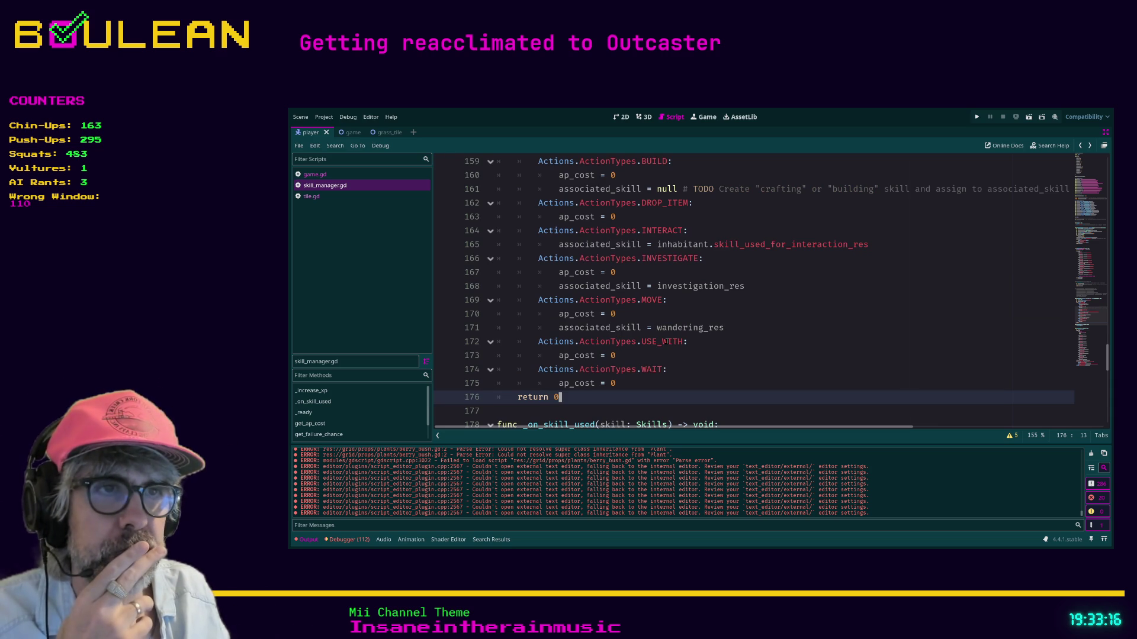
{"action": "scroll", "coordinate": [665, 341], "scroll_direction": "up", "scroll_amount": 5}
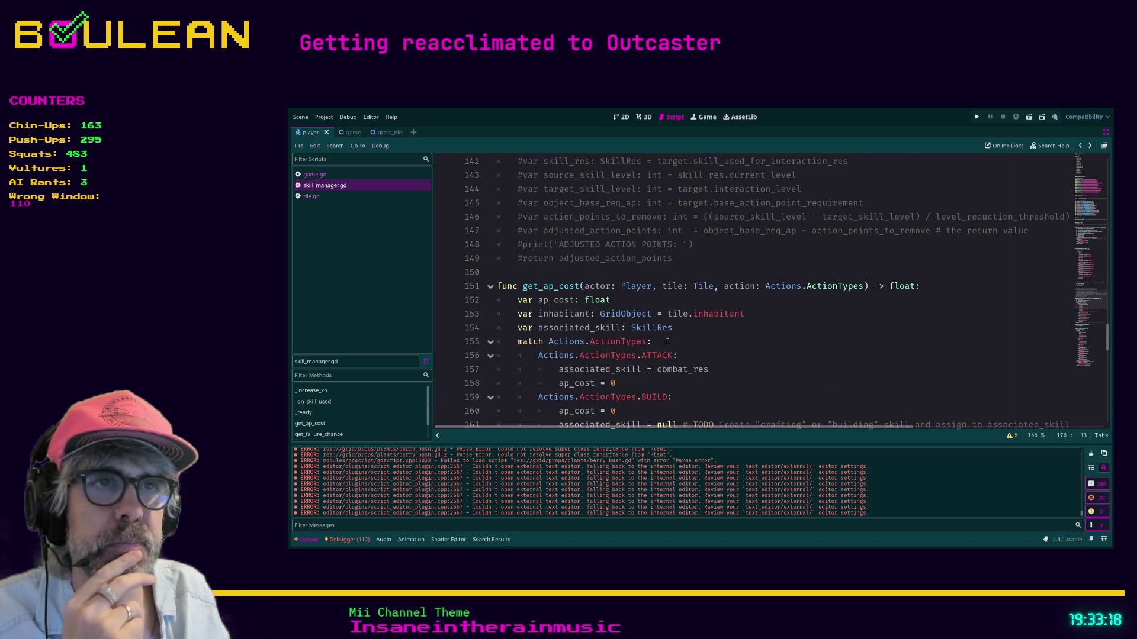
{"action": "scroll", "coordinate": [667, 342], "scroll_direction": "down", "scroll_amount": 1}
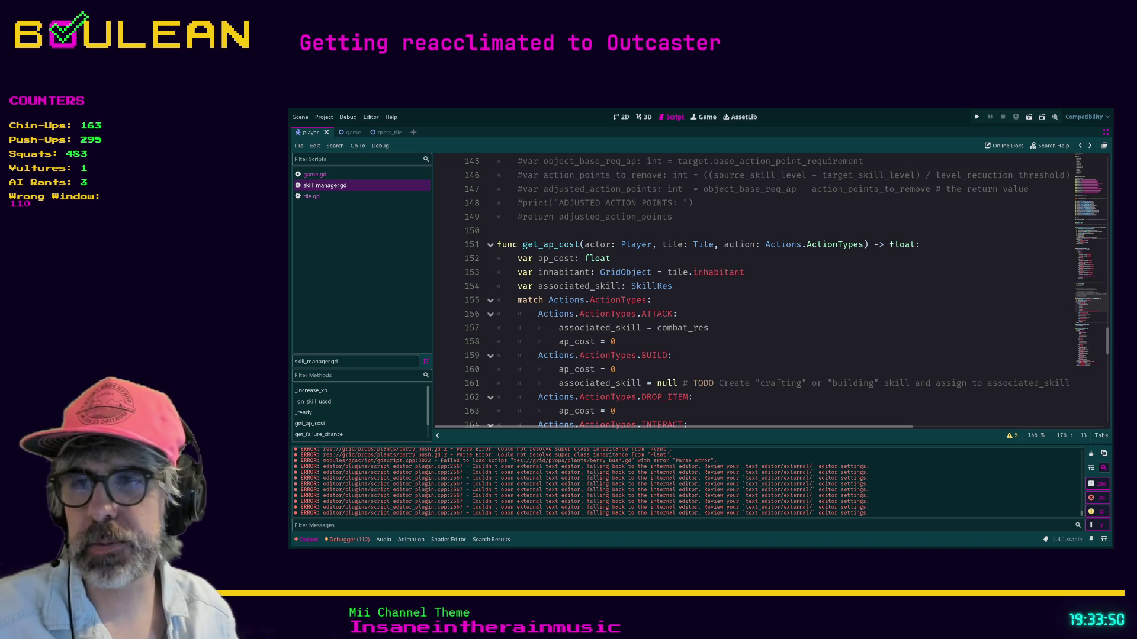
{"action": "left_click", "coordinate": [640, 369]}
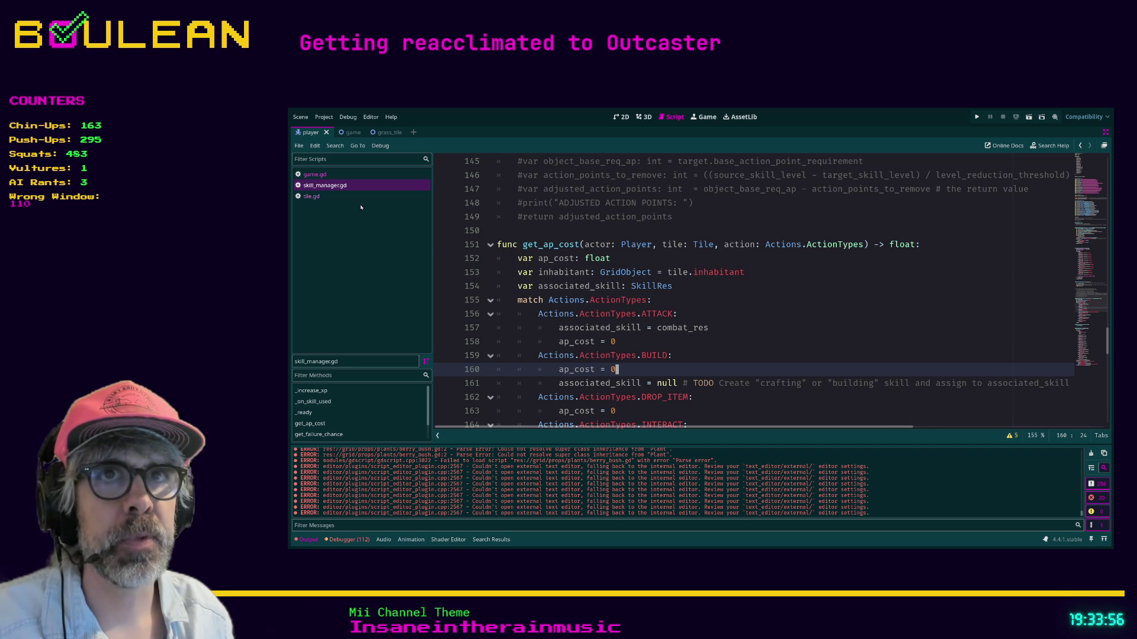
{"action": "left_click", "coordinate": [314, 175]}
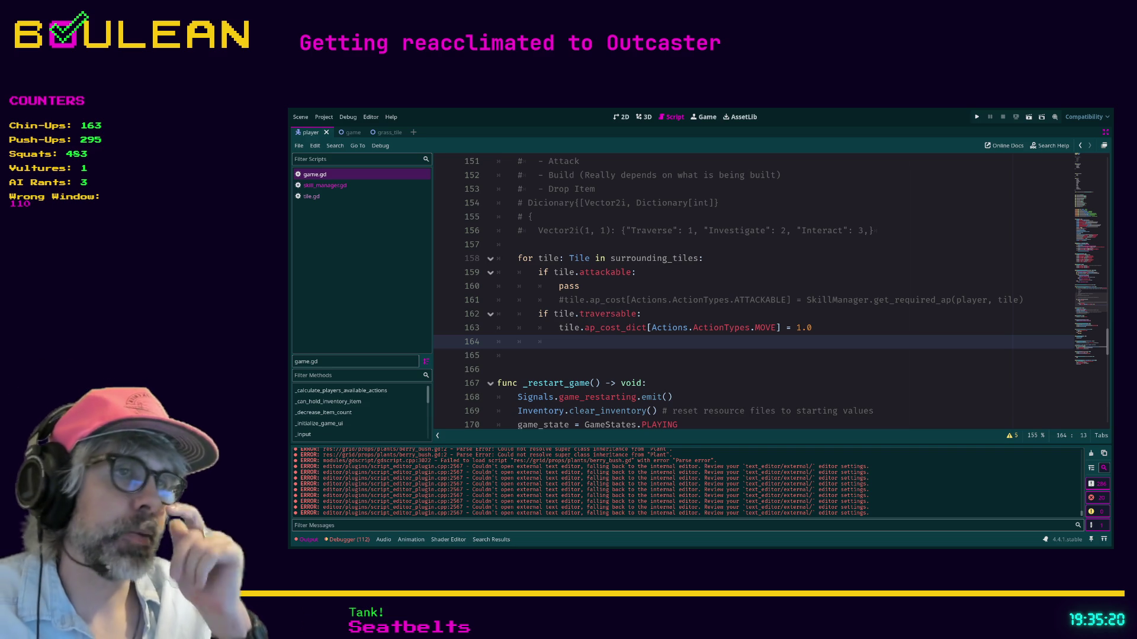
{"action": "key", "text": "Down"}
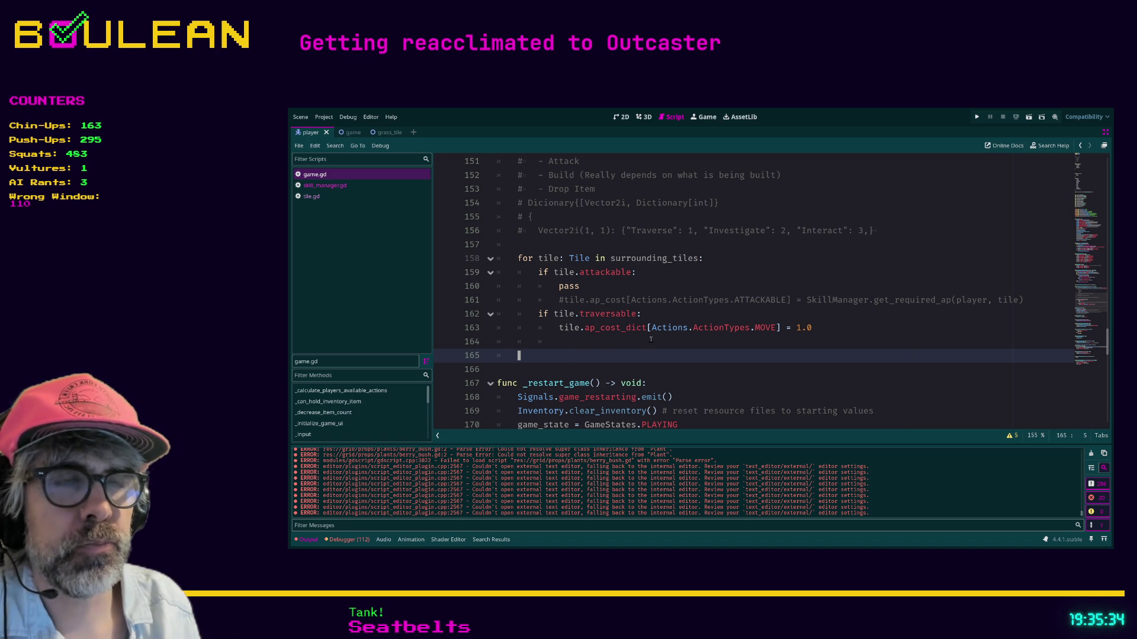
{"action": "scroll", "coordinate": [651, 339], "scroll_direction": "up", "scroll_amount": 3}
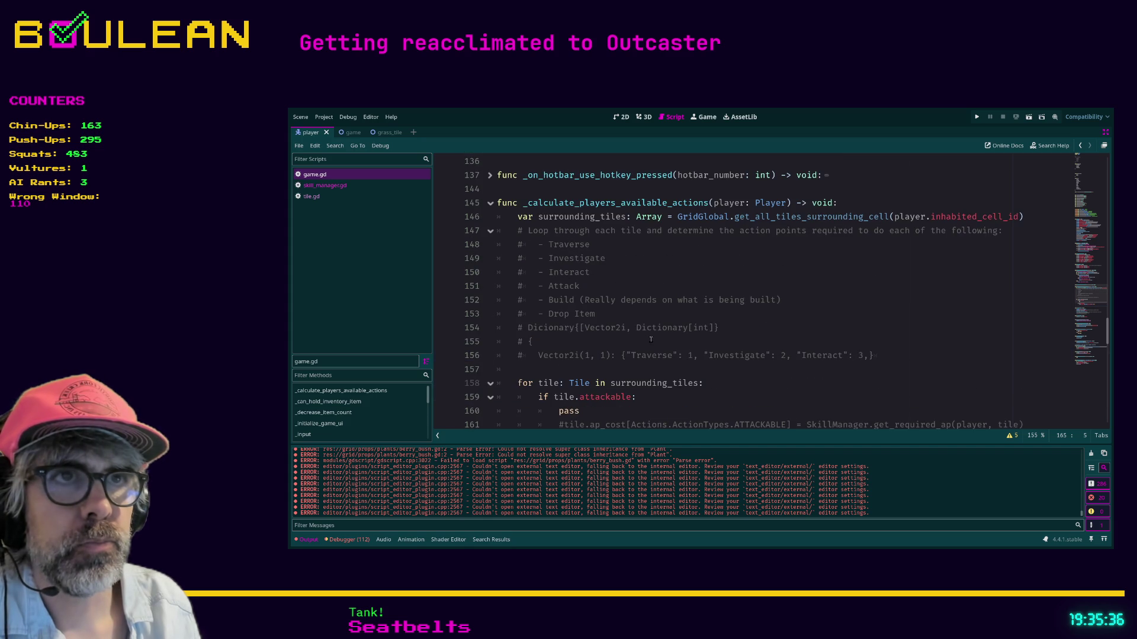
{"action": "scroll", "coordinate": [562, 354], "scroll_direction": "down", "scroll_amount": 3}
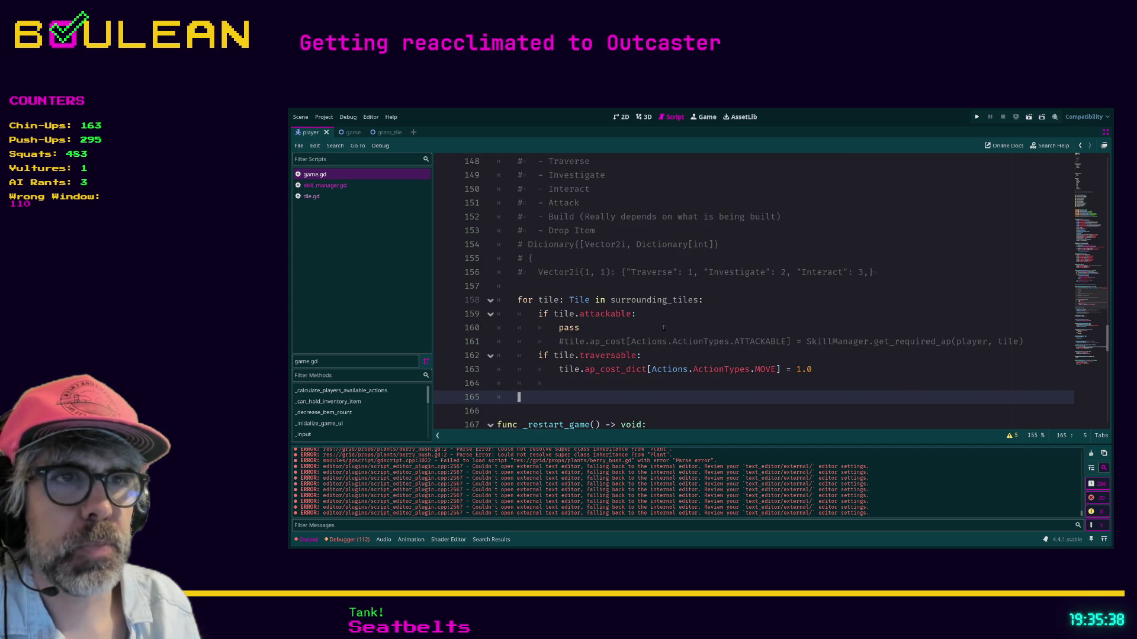
{"action": "left_click", "coordinate": [564, 384]}
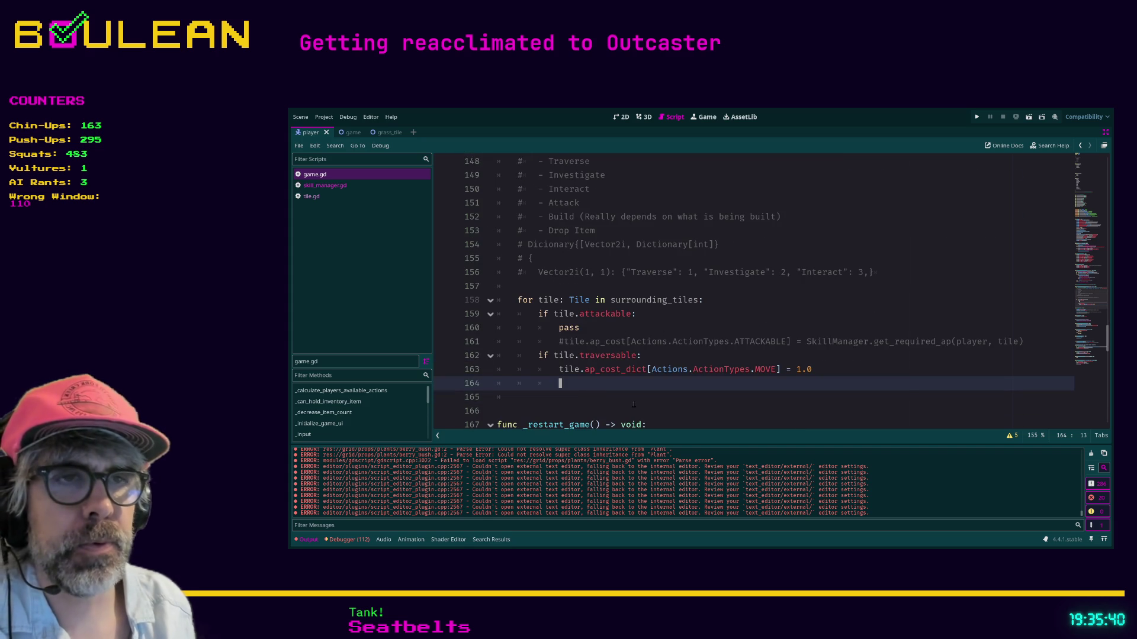
{"action": "key", "text": "Up"}
{"action": "key", "text": "Down"}
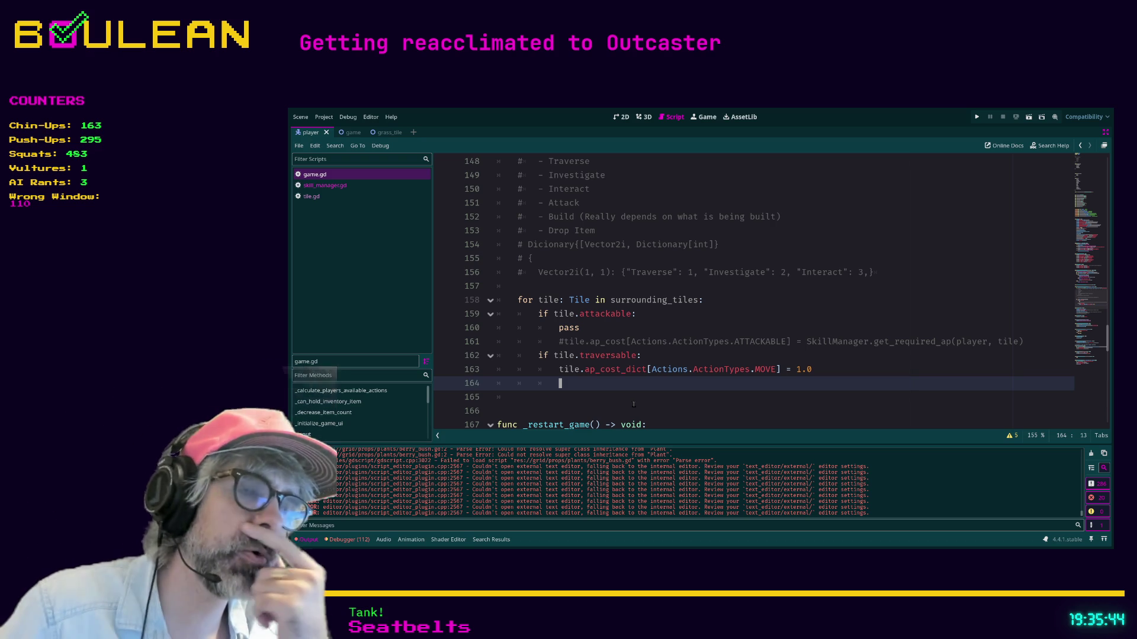
{"action": "left_click", "coordinate": [323, 182]}
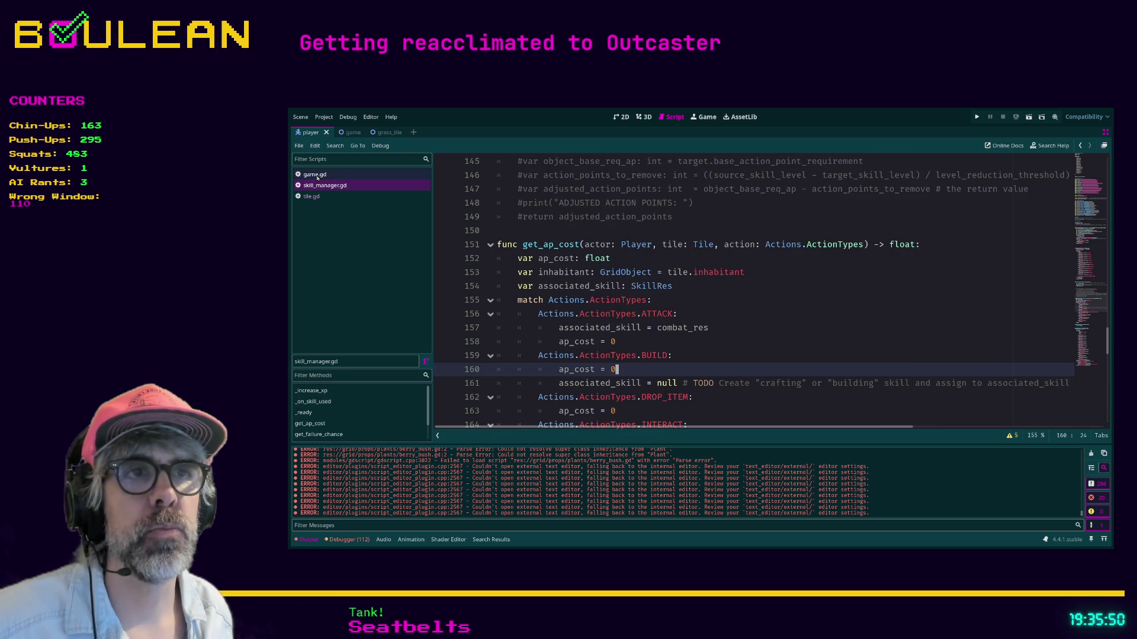
{"action": "scroll", "coordinate": [576, 286], "scroll_direction": "down", "scroll_amount": 3}
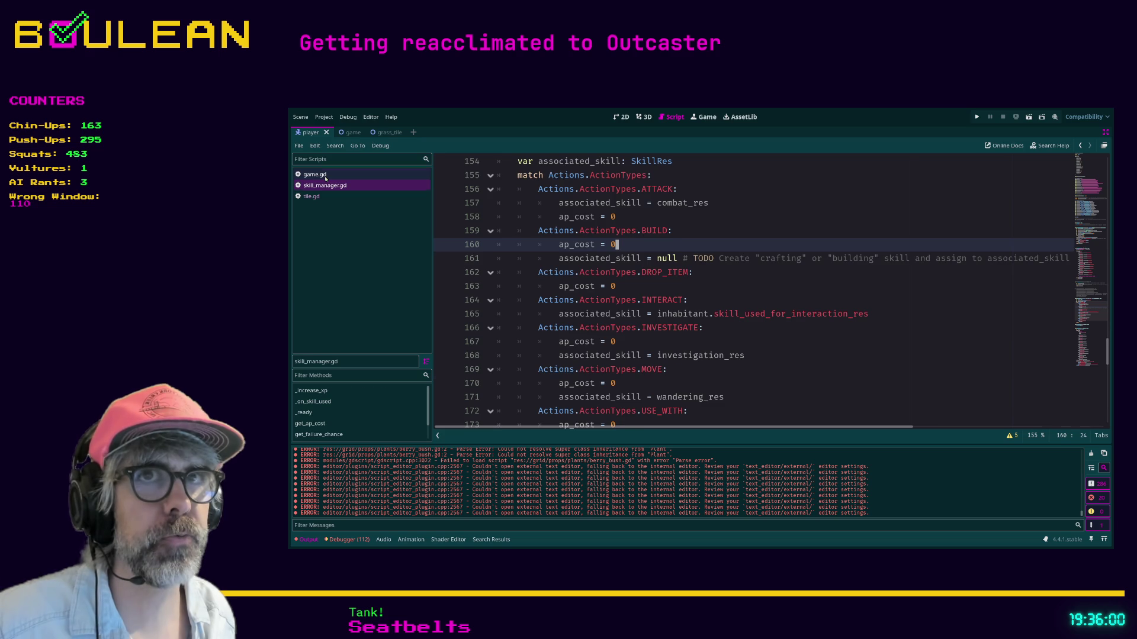
{"action": "left_click", "coordinate": [325, 177]}
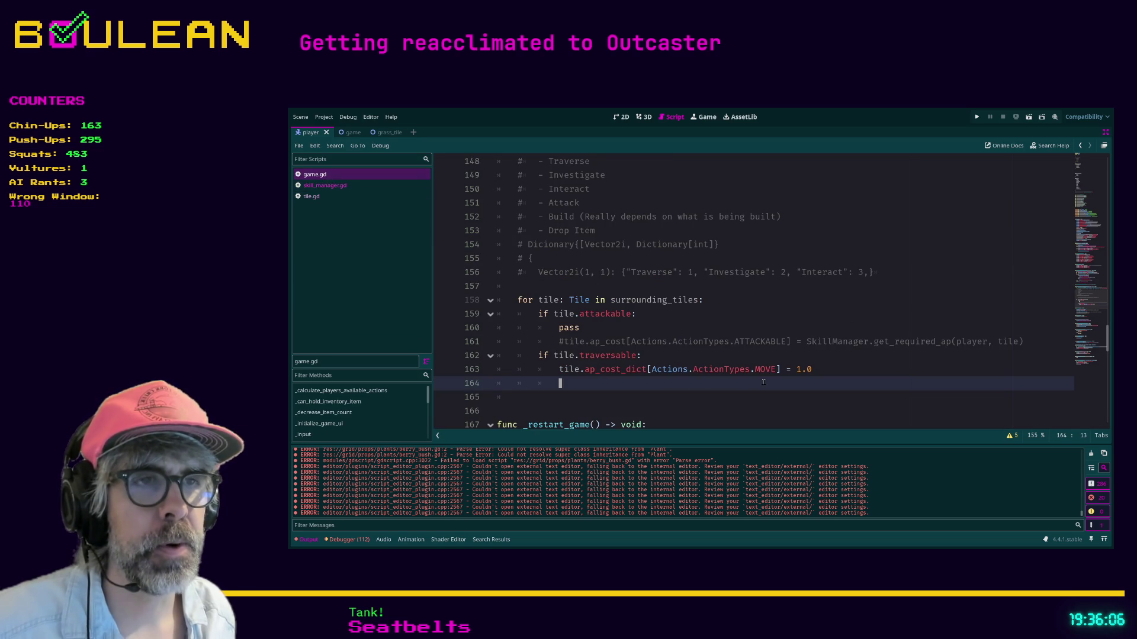
- Replace the 1.0 on line 163 with SkillManager.get_ap_cost(player, tile, Actions.ActionTypes.MOVE)
{"action": "scroll", "coordinate": [763, 382], "scroll_direction": "down", "scroll_amount": 1}
{"action": "key", "text": "Up"}
{"action": "key", "text": "End"}
{"action": "key", "text": "ctrl+shift+Left"}
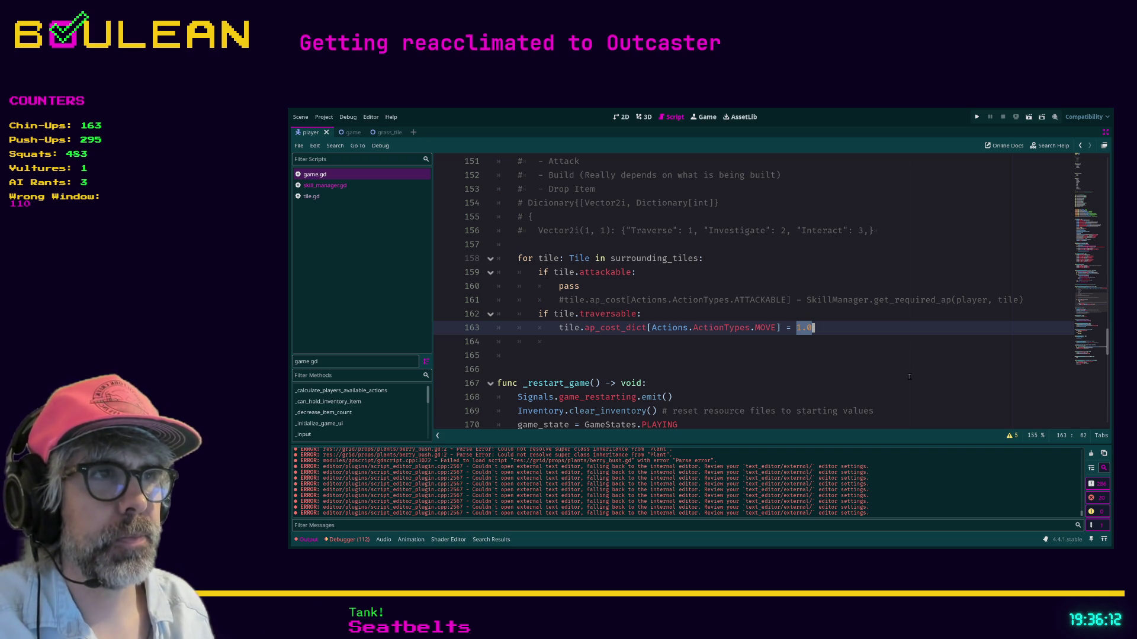
{"action": "type", "text": "SkillManager.get"}
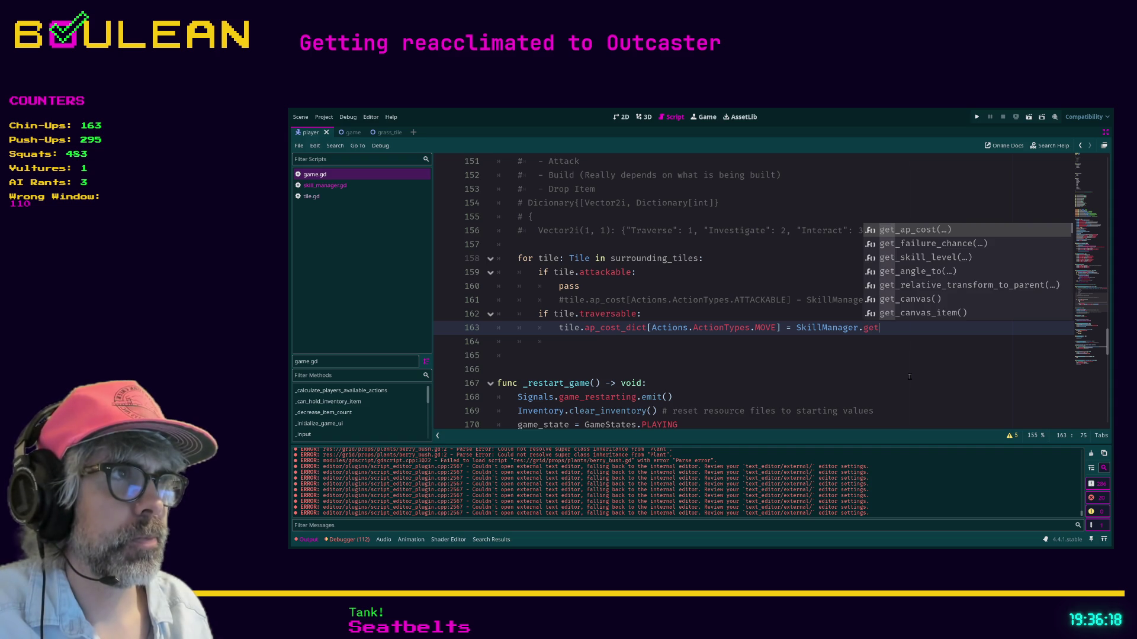
{"action": "key", "text": "Return"}
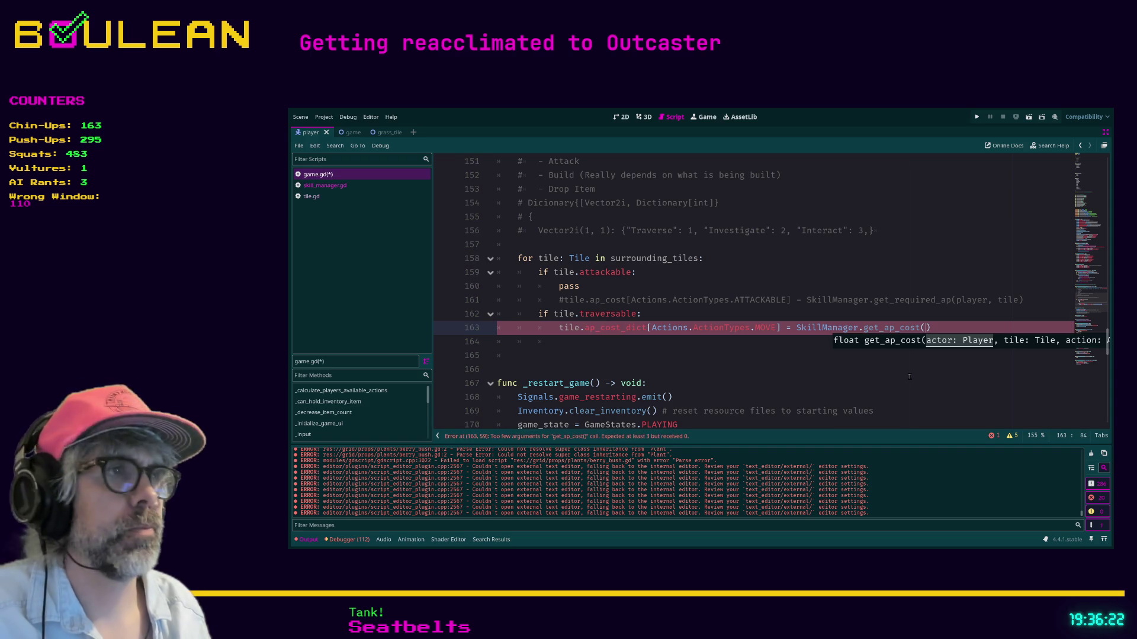
{"action": "type", "text": "player, "}
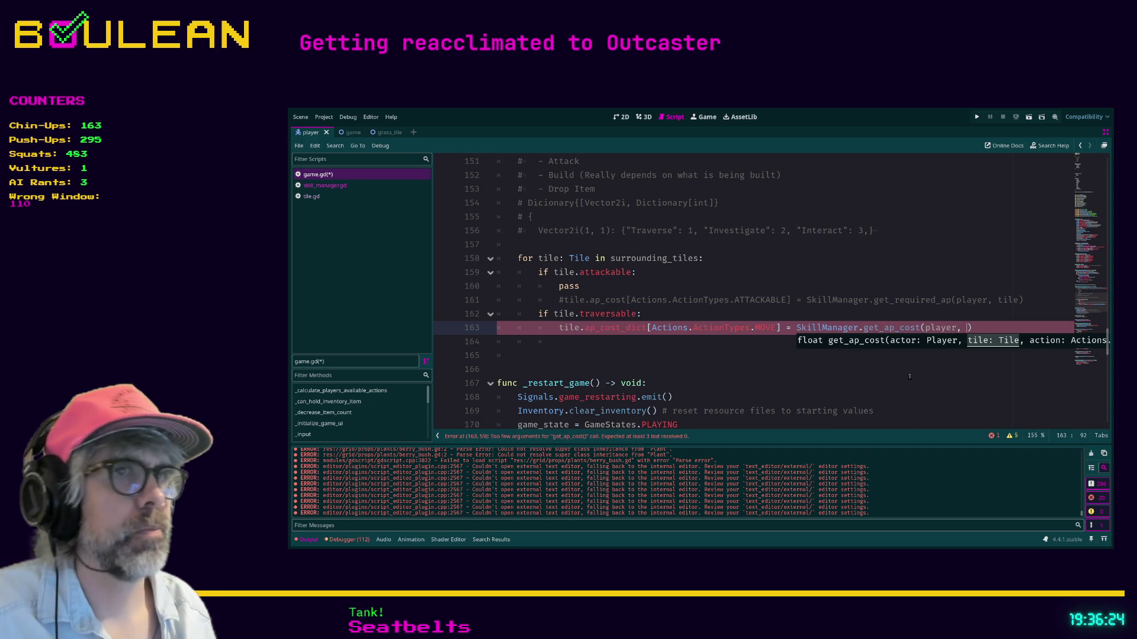
{"action": "type", "text": "tile,"}
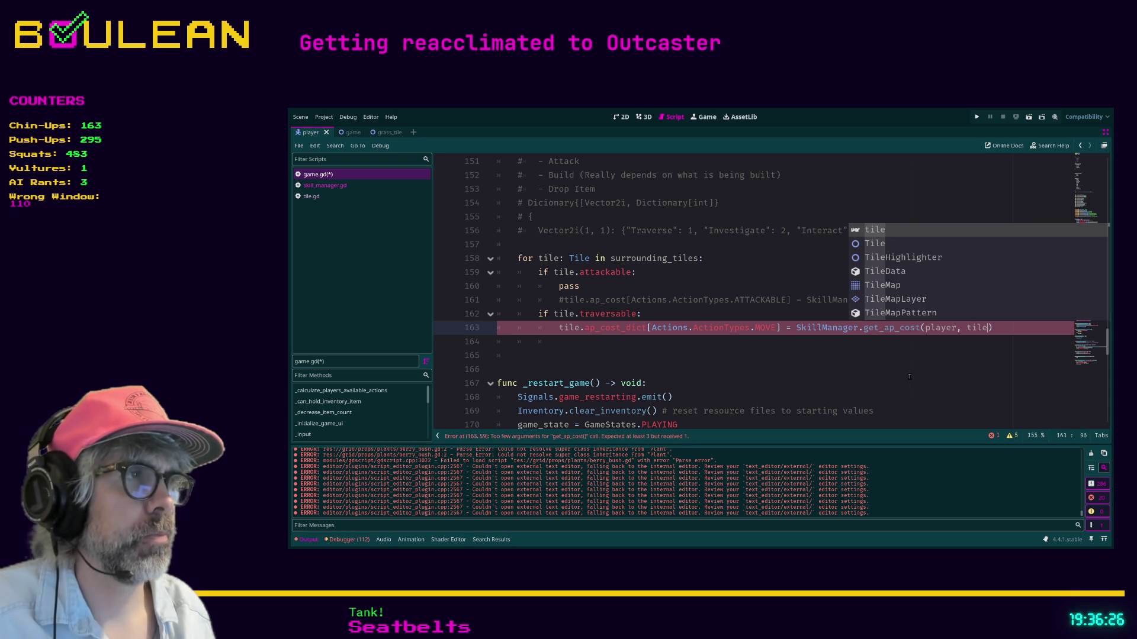
{"action": "type", "text": " A"}
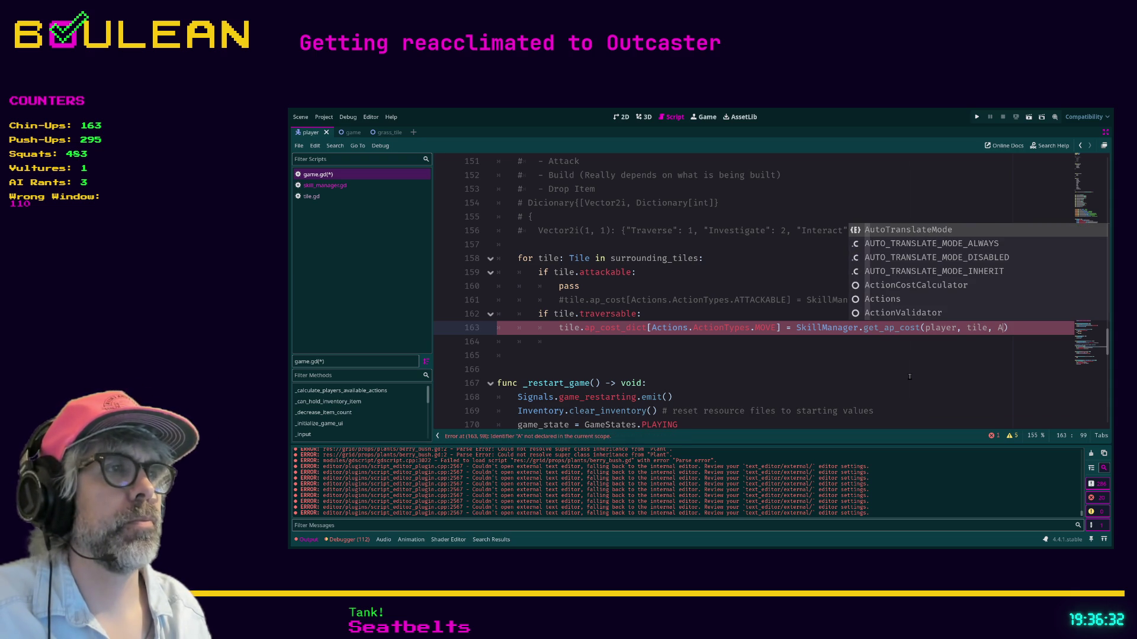
{"action": "type", "text": "ctions.Action"}
{"action": "key", "text": "Return"}
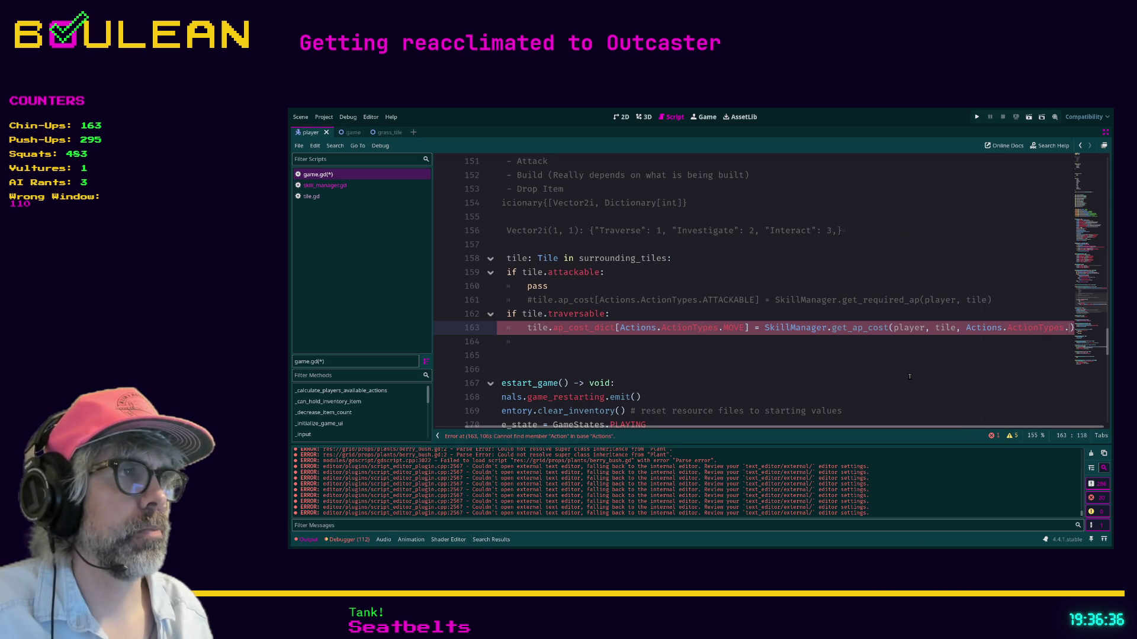
{"action": "type", "text": ".MO"}
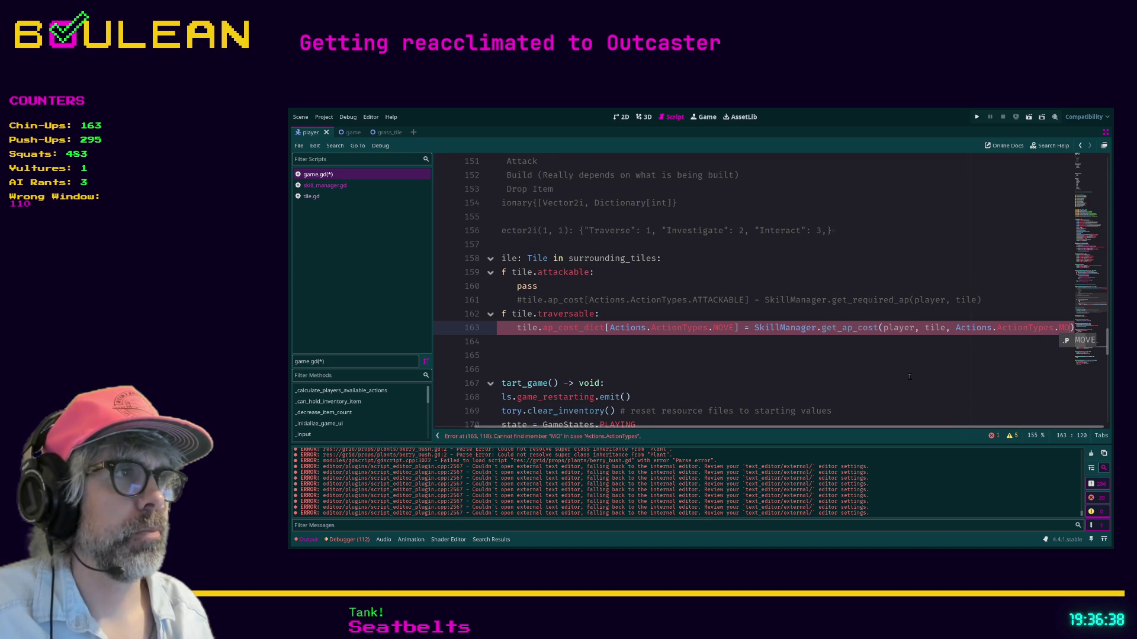
{"action": "key", "text": "Return"}
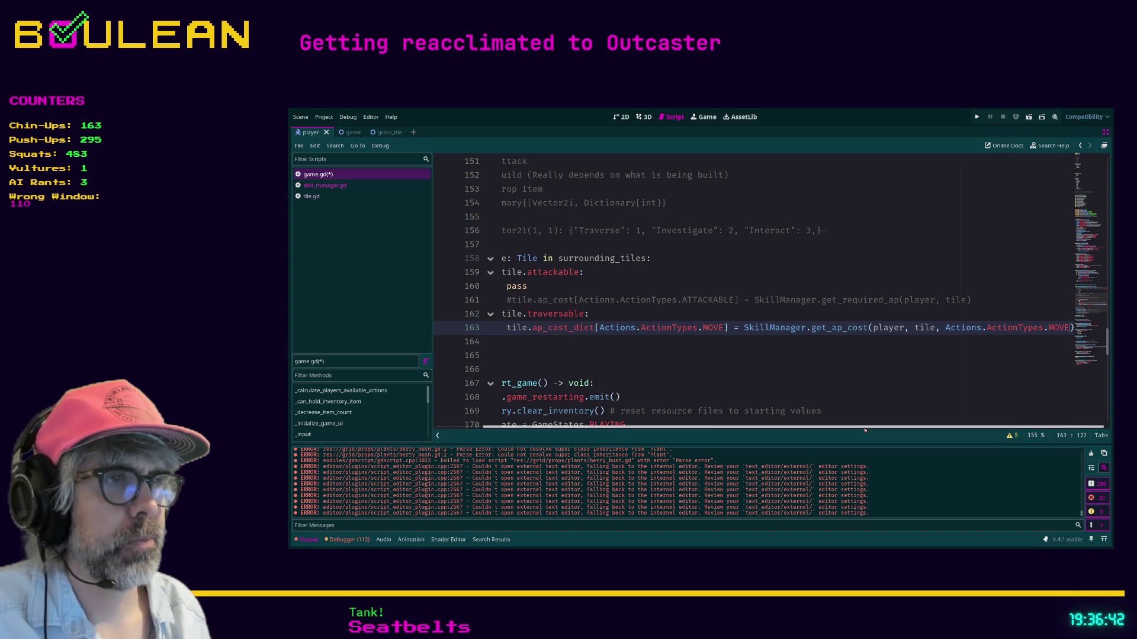
- Save game.gd with Ctrl+S
{"action": "scroll", "coordinate": [908, 429], "scroll_direction": "left", "scroll_amount": 3}
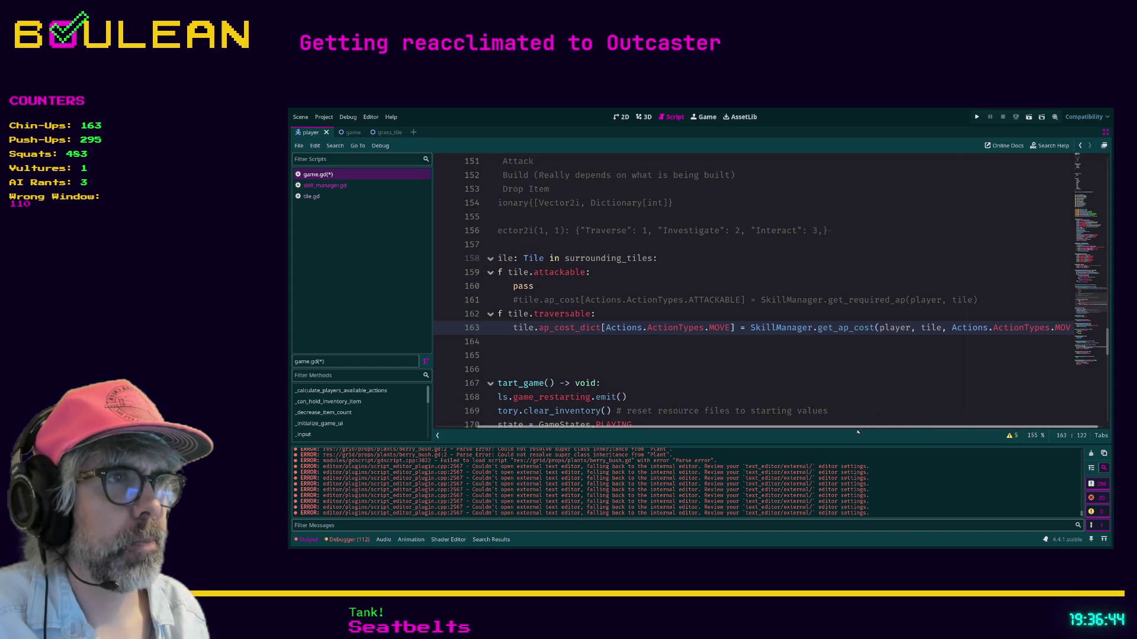
{"action": "left_click", "coordinate": [780, 356]}
{"action": "key", "text": "ctrl+s"}
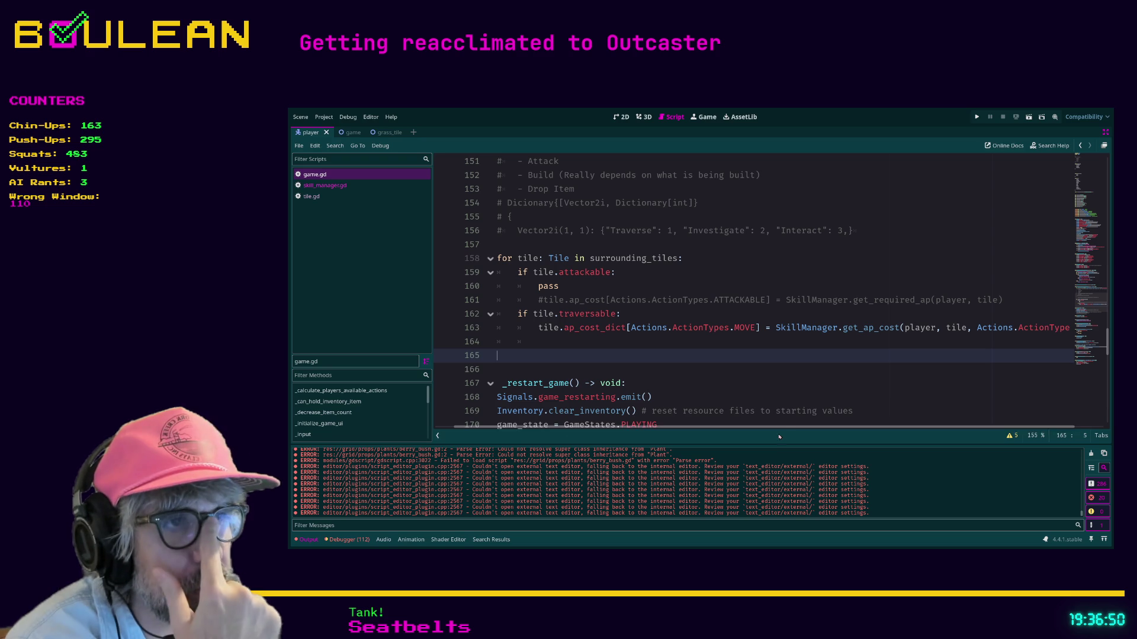
{"action": "scroll", "coordinate": [896, 426], "scroll_direction": "right", "scroll_amount": 2}
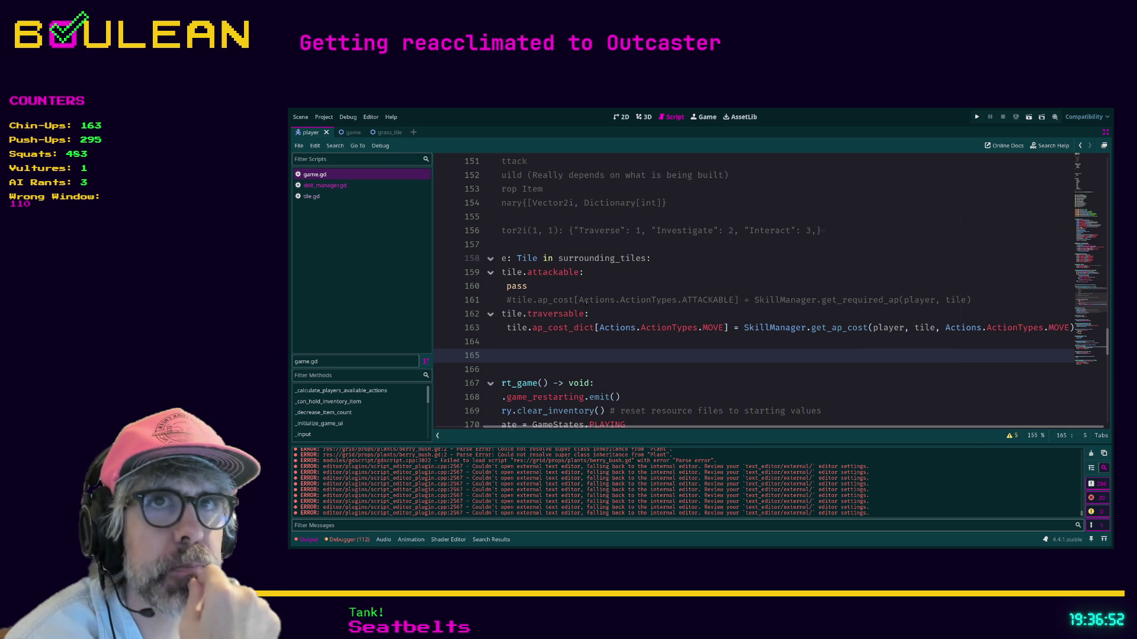
- In skill_manager.gd, change line 176's 'return 0' to 'return ap_cost' at the end of get_ap_cost
{"action": "left_click", "coordinate": [325, 185]}
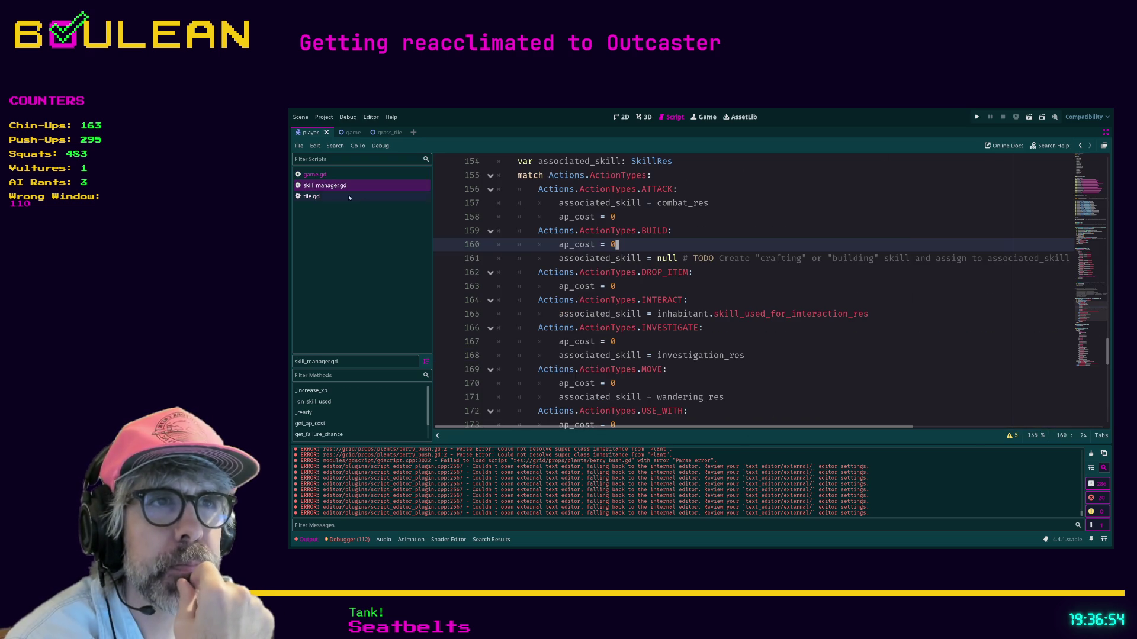
{"action": "key", "text": "Up"}
{"action": "key", "text": "Up"}
{"action": "key", "text": "Up"}
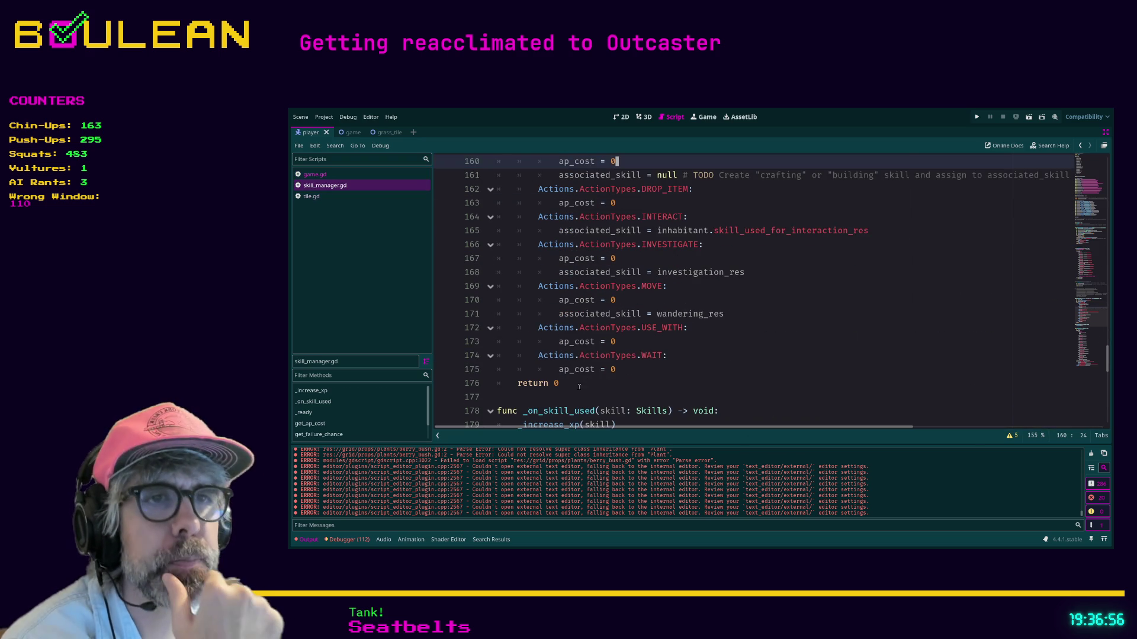
{"action": "left_click", "coordinate": [567, 384]}
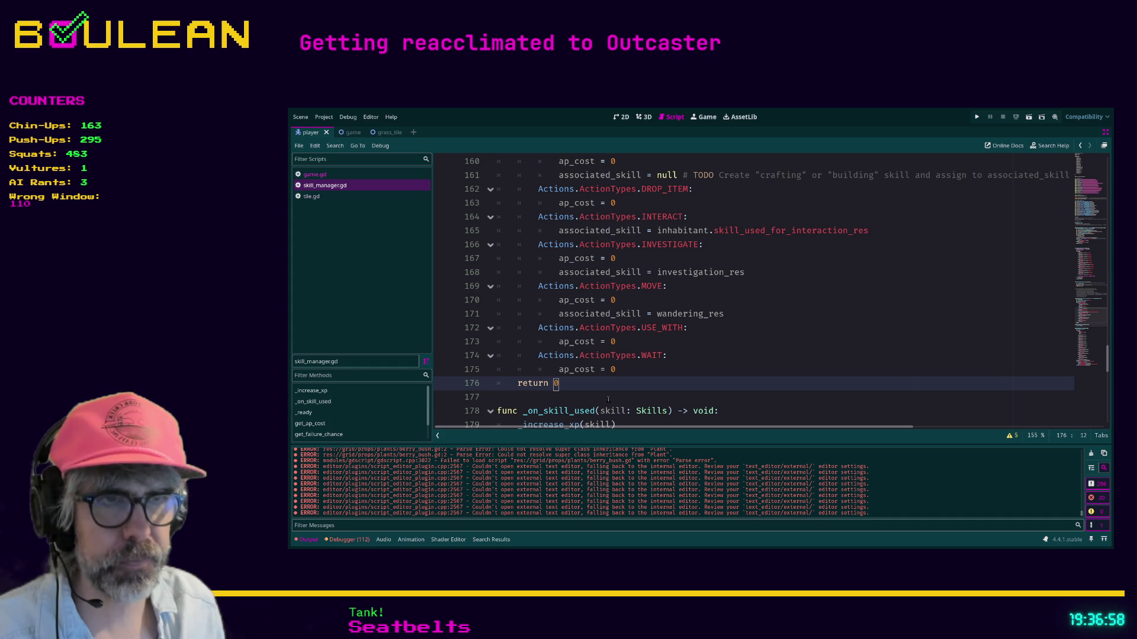
{"action": "key", "text": "BackSpace"}
{"action": "key", "text": "BackSpace"}
{"action": "type", "text": "ap"}
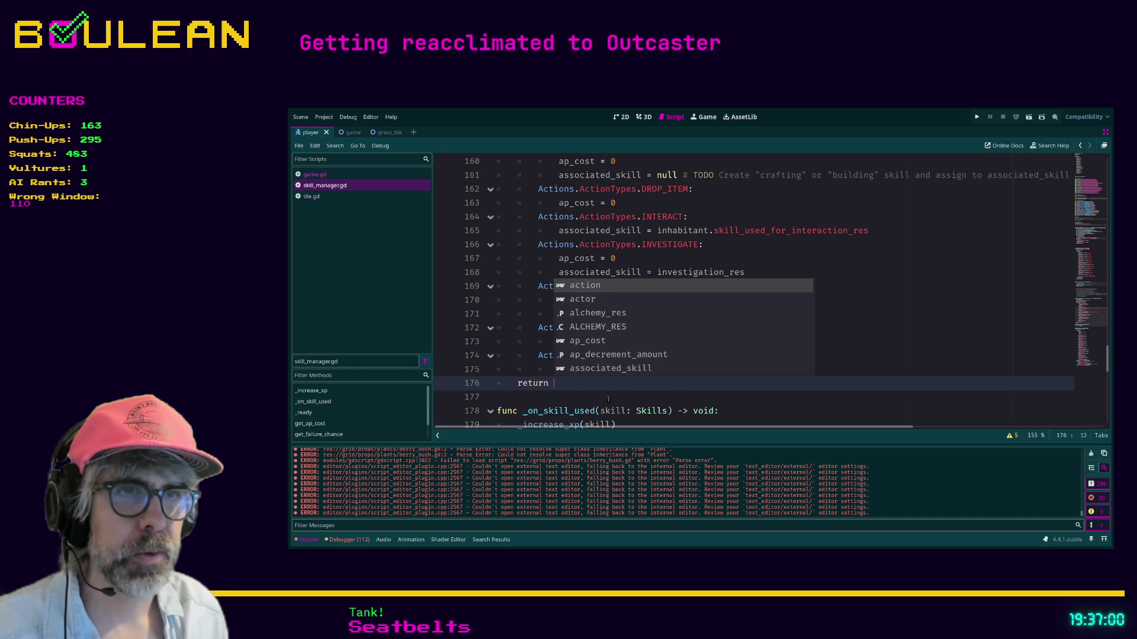
{"action": "type", "text": "_cost"}
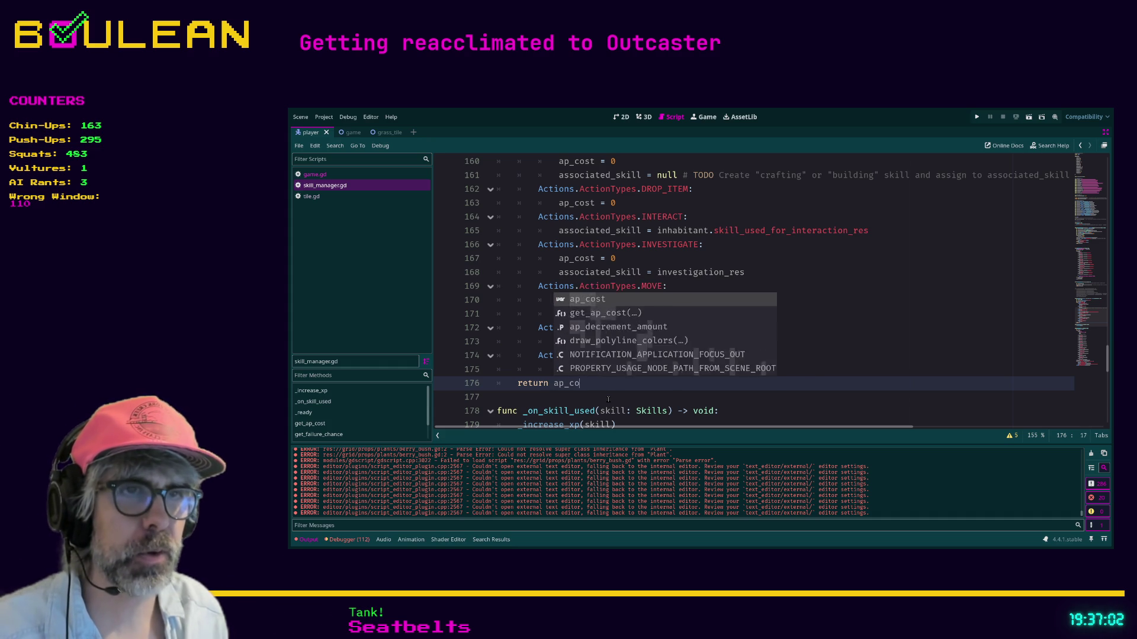
{"action": "left_click", "coordinate": [709, 368]}
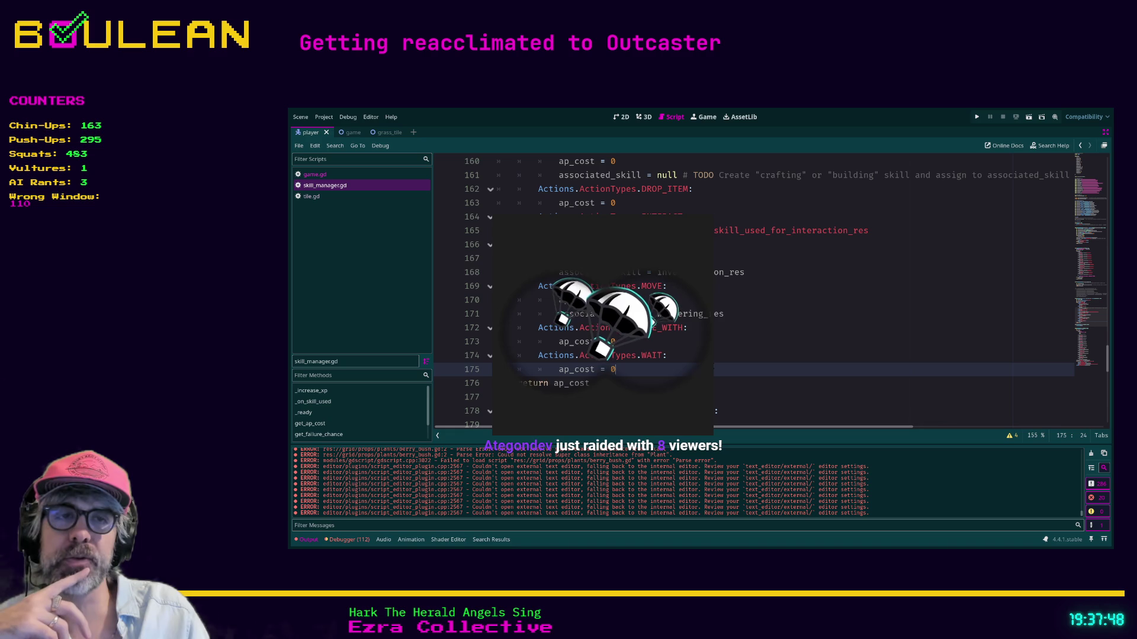
{"action": "left_click", "coordinate": [708, 358]}
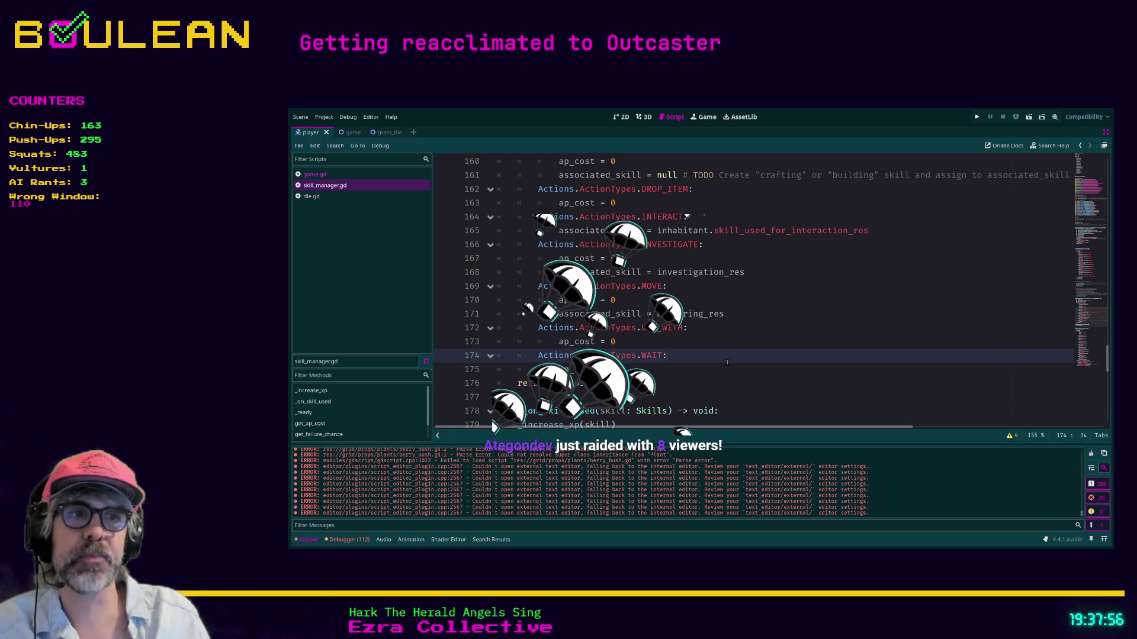
{"action": "left_click", "coordinate": [676, 370]}
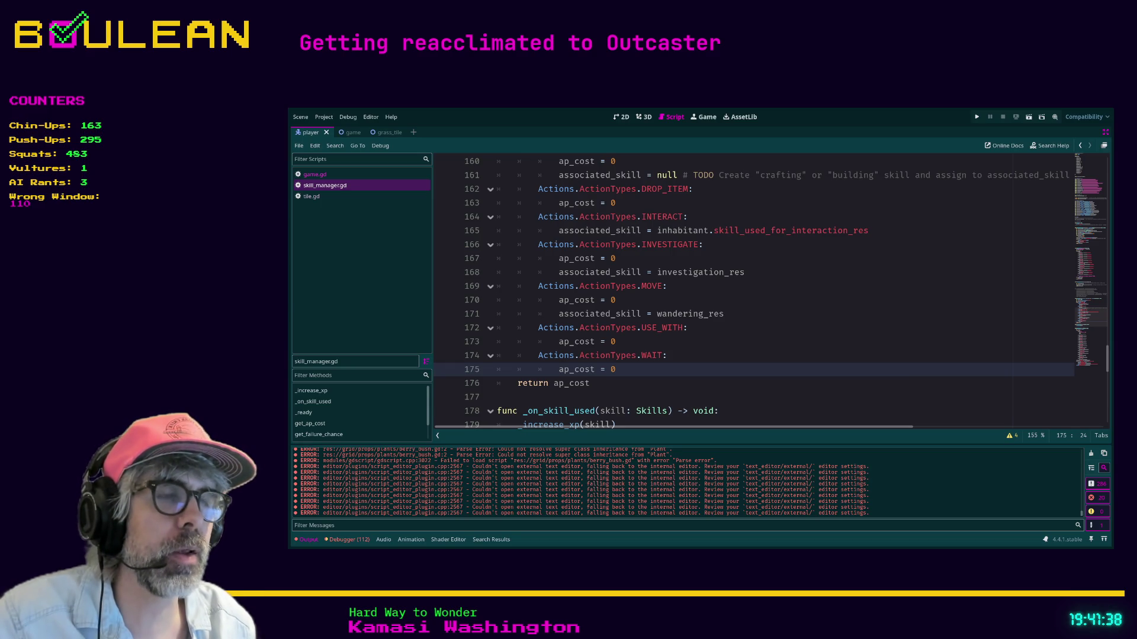
{"action": "key", "text": "alt+Tab"}
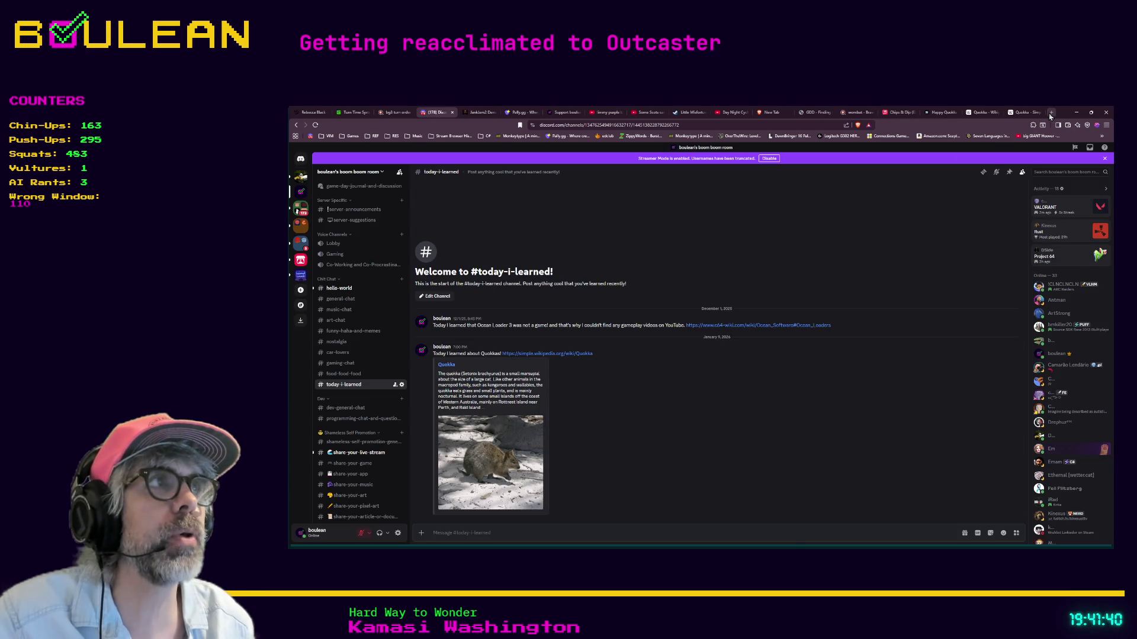
- Open a new Brave tab and paste the share.ategon.dev image link into the address bar
{"action": "left_click", "coordinate": [1051, 112]}
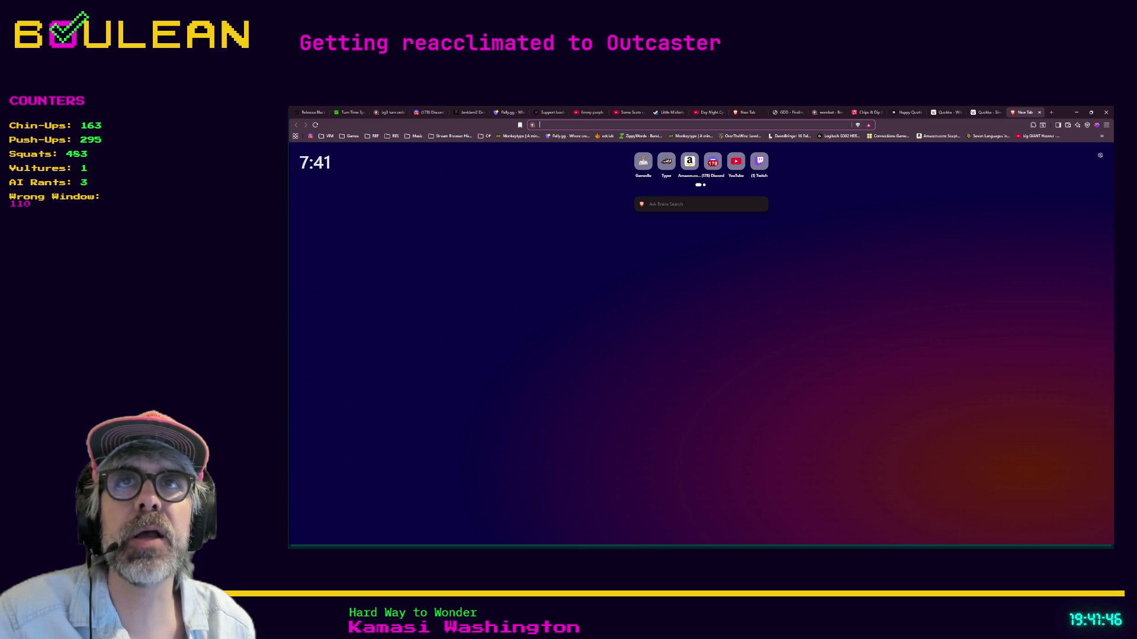
{"action": "key", "text": "alt+Tab"}
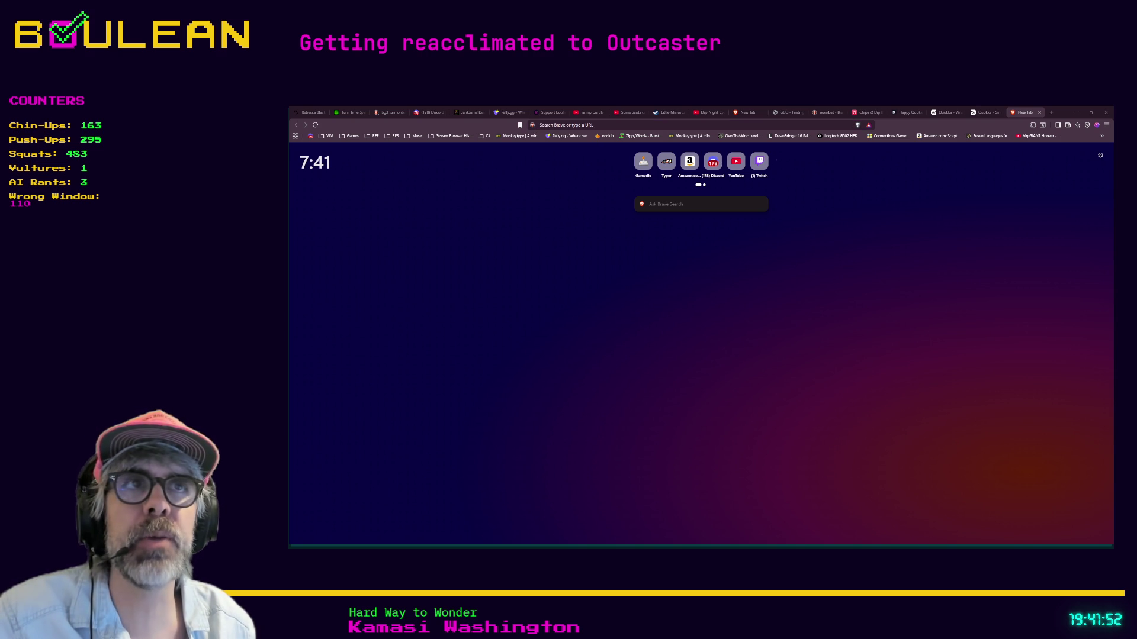
{"action": "left_click", "coordinate": [596, 126]}
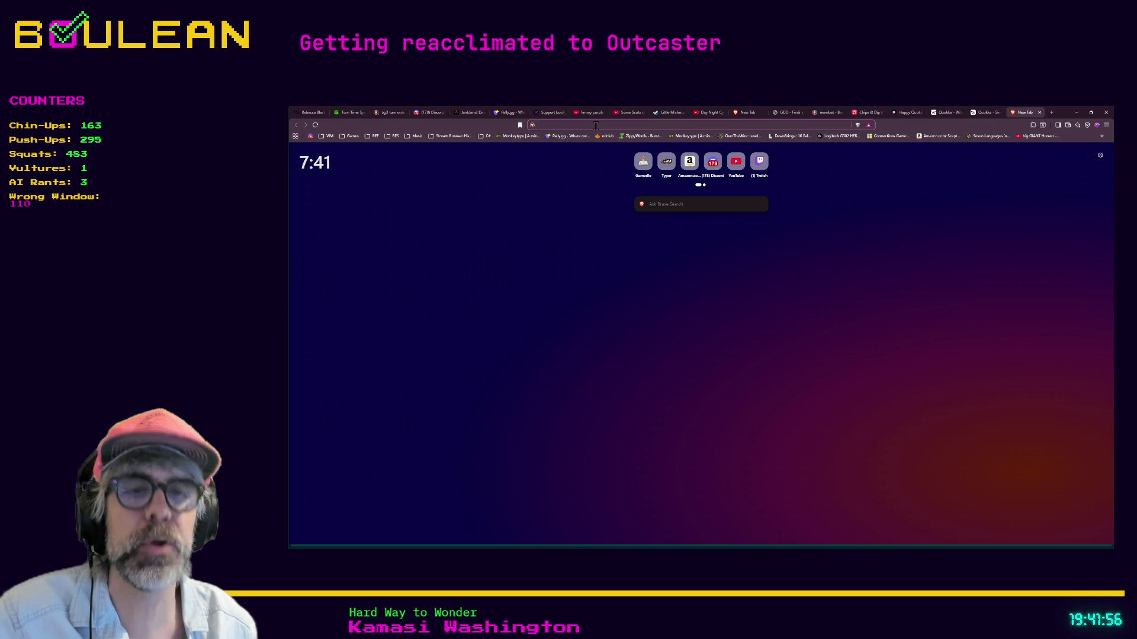
{"action": "key", "text": "ctrl+v"}
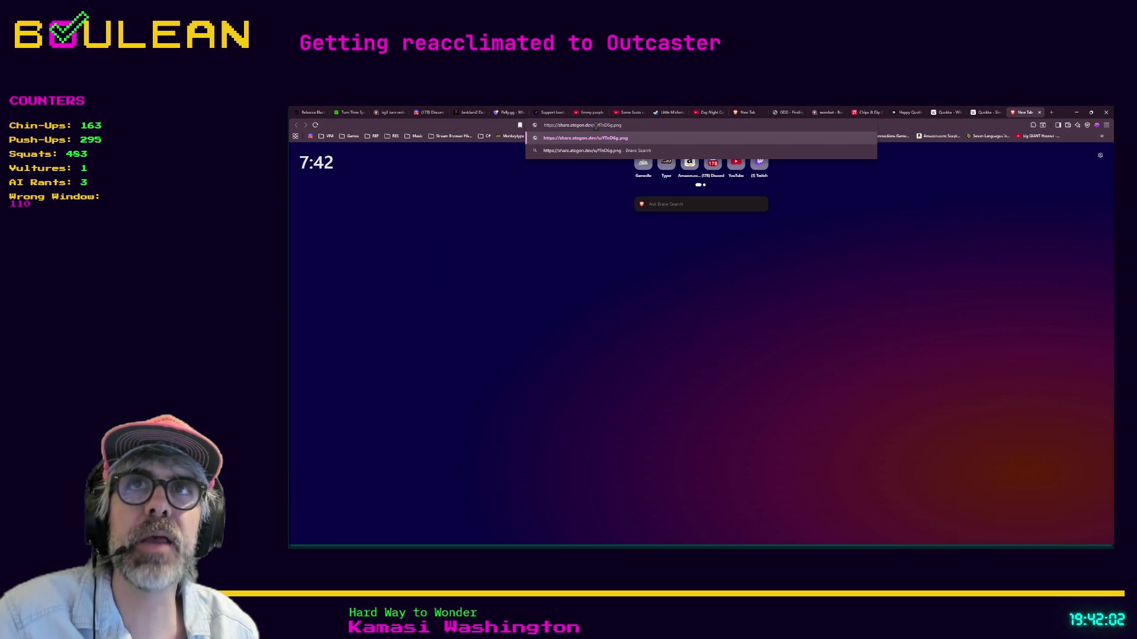
- Load the shared link and review the sprite gallery from cave-4.png to wisp-5.png
{"action": "key", "text": "Return"}
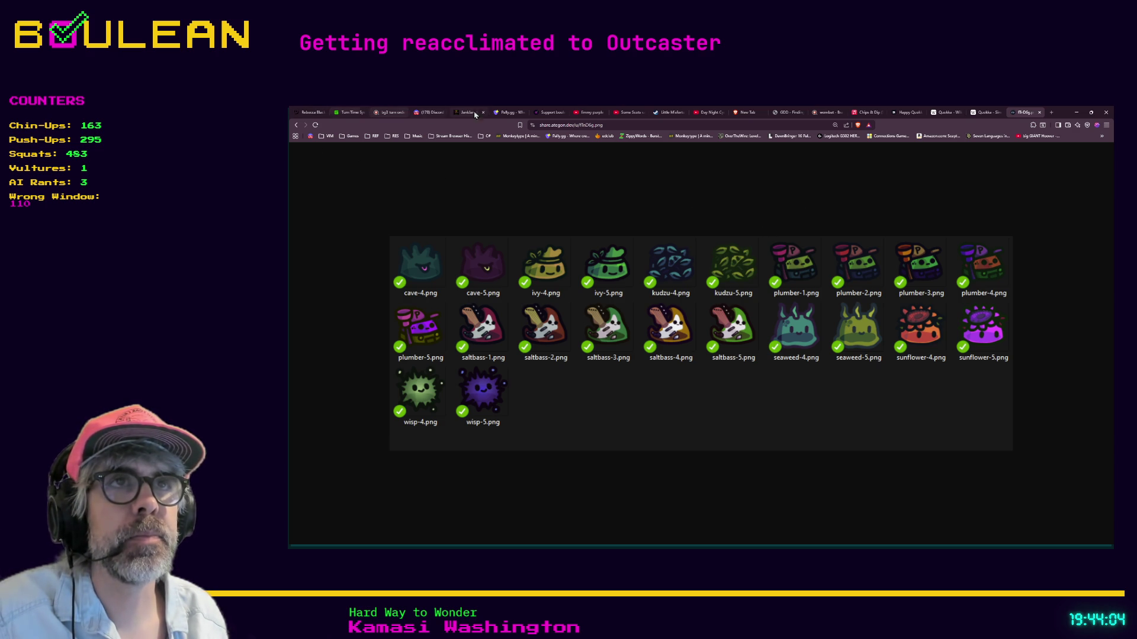
{"action": "left_click", "coordinate": [552, 126]}
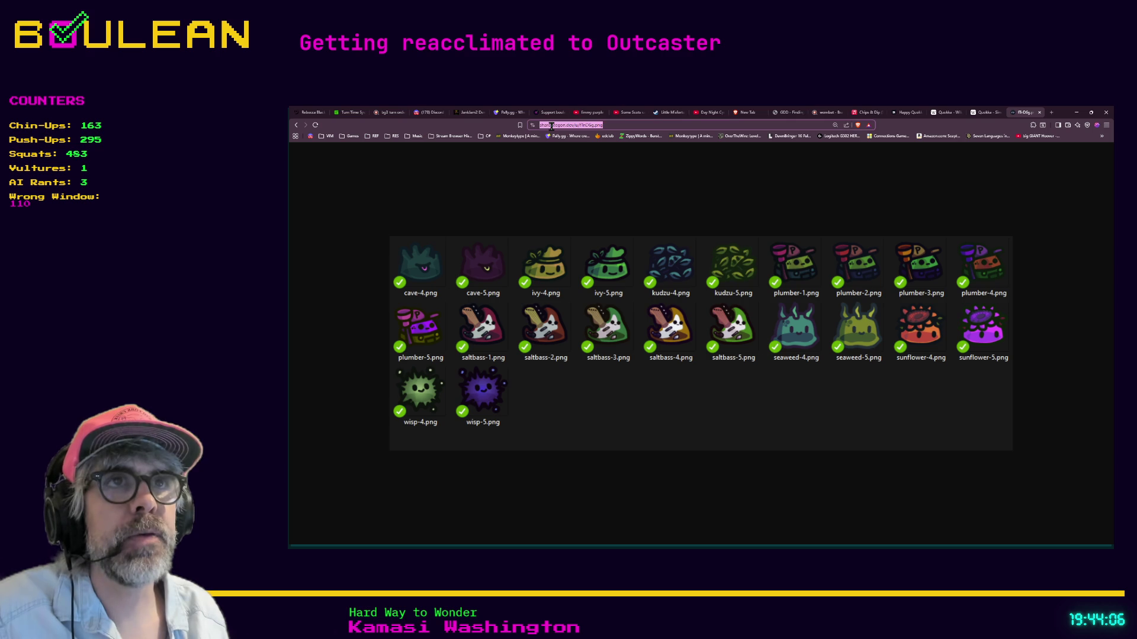
- Navigate to ategon.dev in the address bar
{"action": "type", "text": "ategon.dev"}
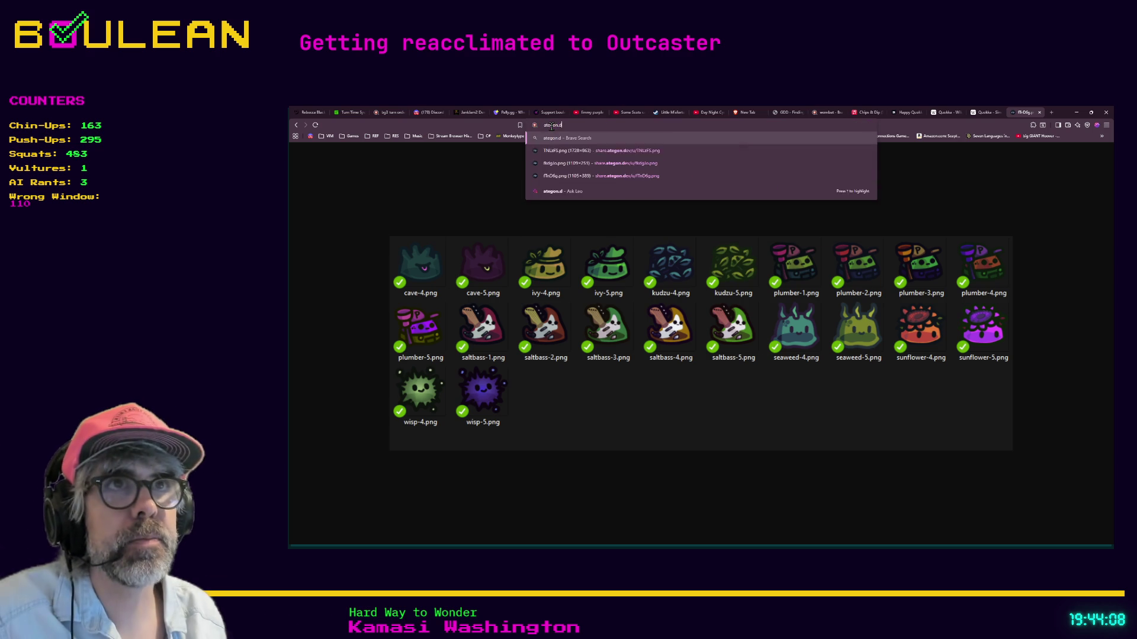
{"action": "key", "text": "Return"}
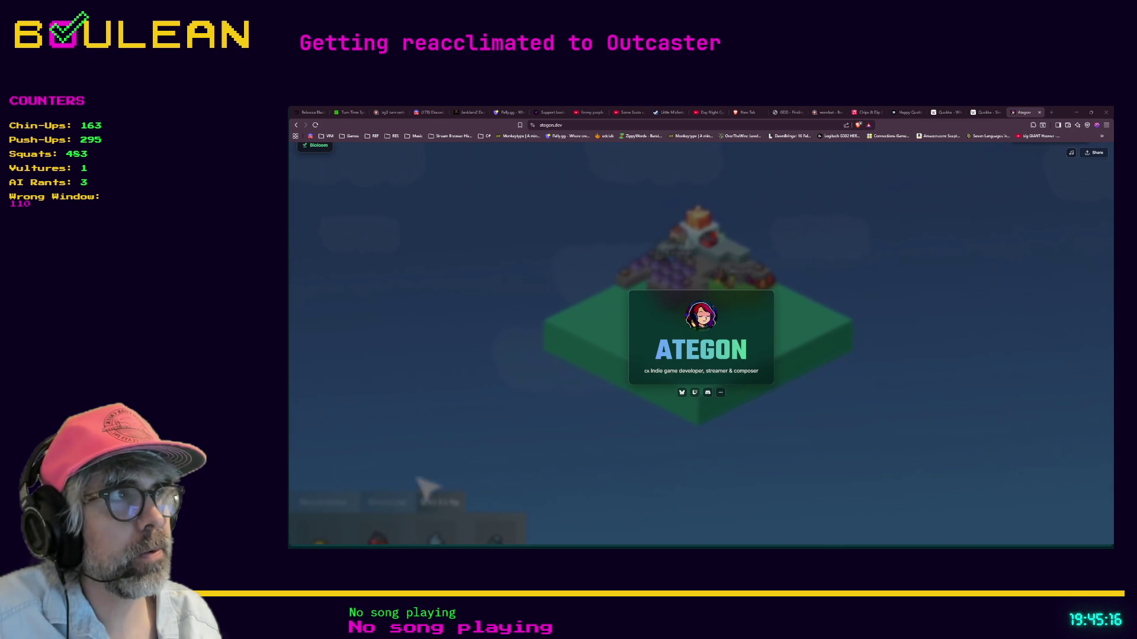
- Play the Murder Hornet track on ategon.dev, then return to the Godot editor
{"action": "left_click", "coordinate": [1071, 153]}
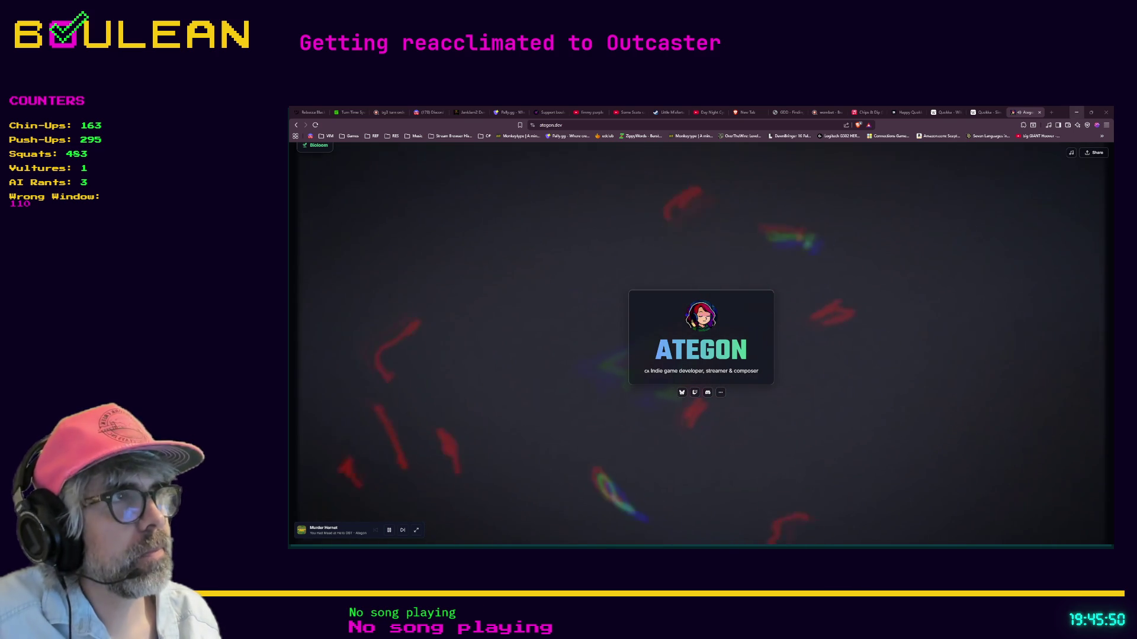
{"action": "key", "text": "alt+Tab"}
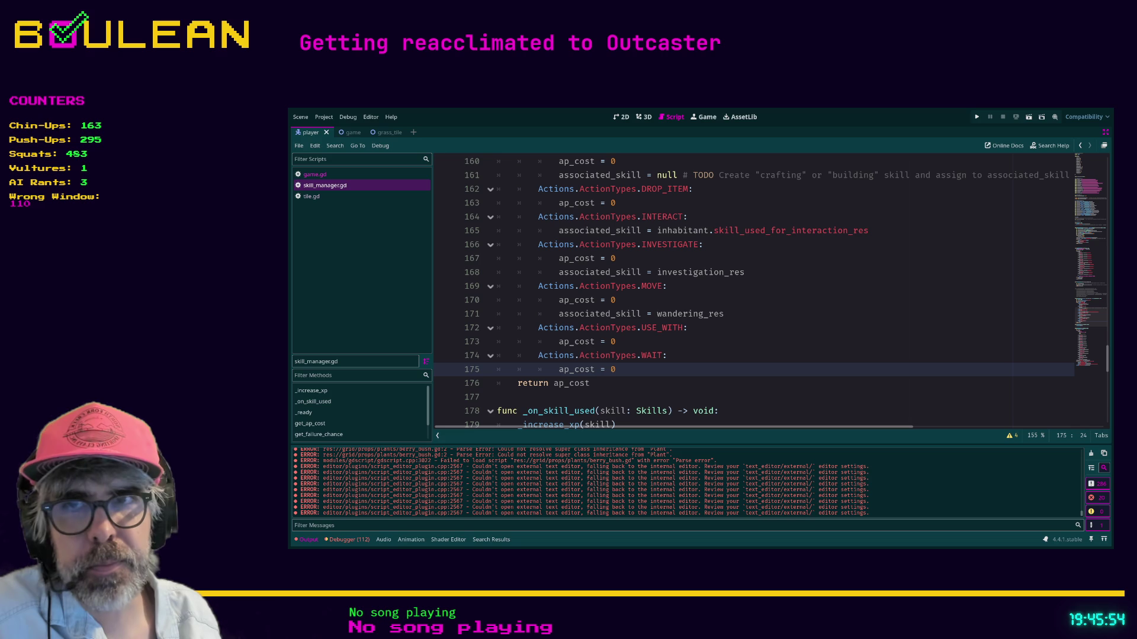
{"action": "left_click", "coordinate": [652, 355]}
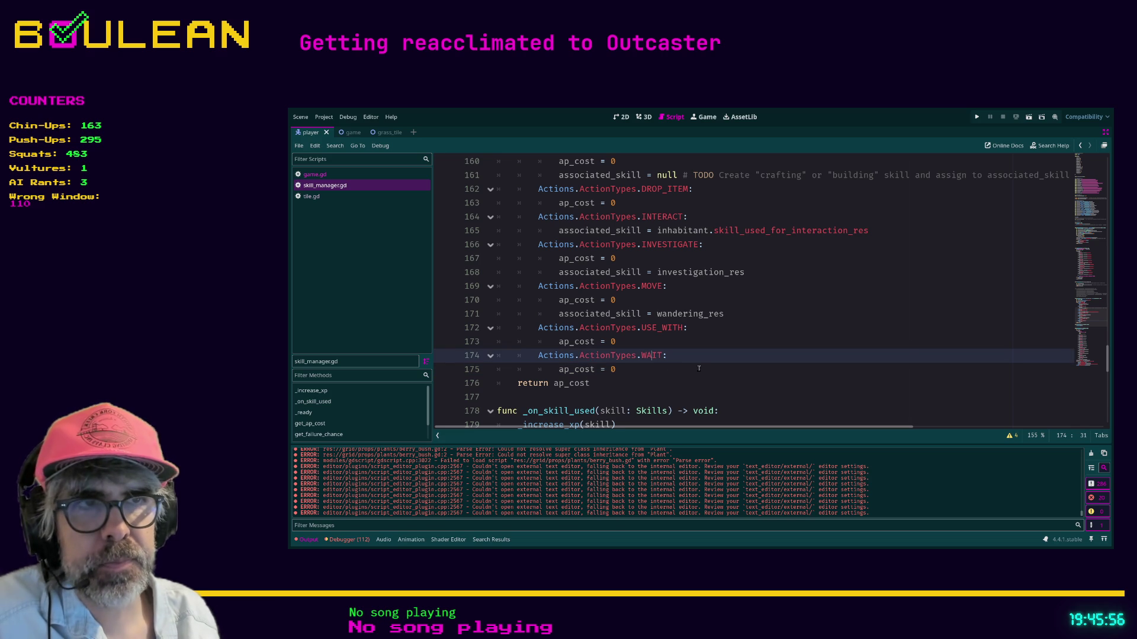
{"action": "key", "text": "ctrl+space"}
{"action": "key", "text": "Escape"}
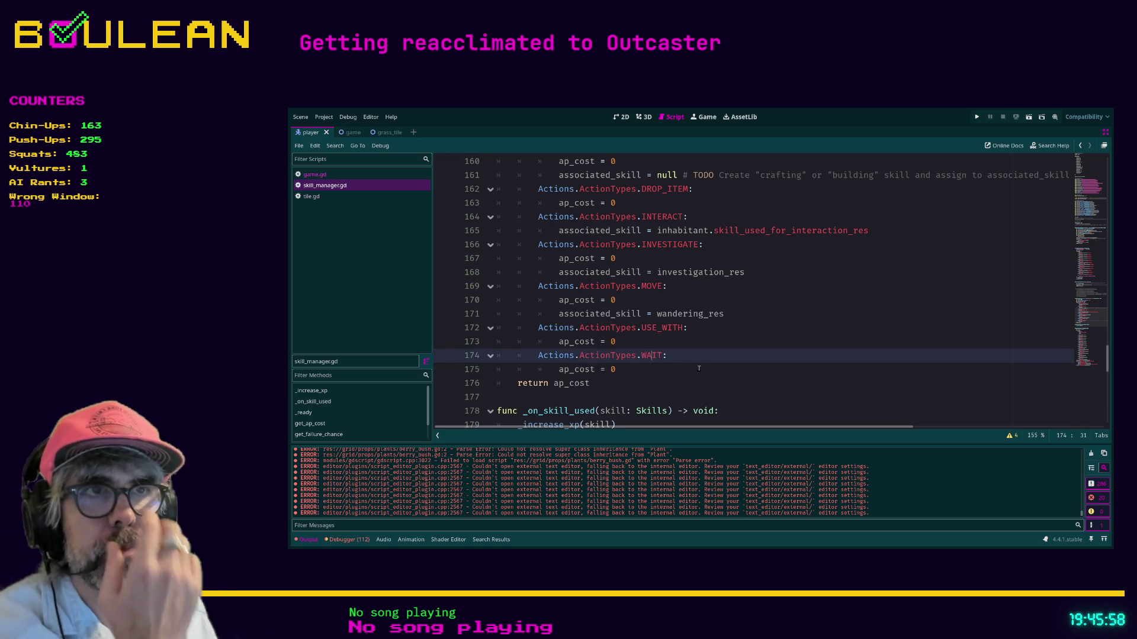
{"action": "scroll", "coordinate": [699, 368], "scroll_direction": "up", "scroll_amount": 1}
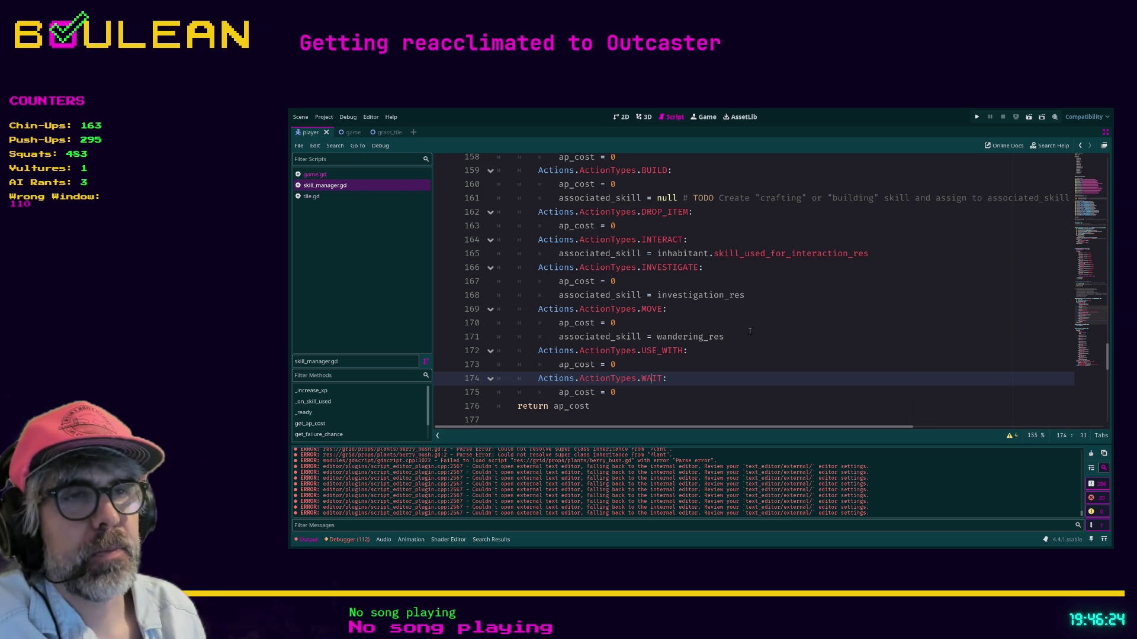
{"action": "left_click", "coordinate": [701, 316]}
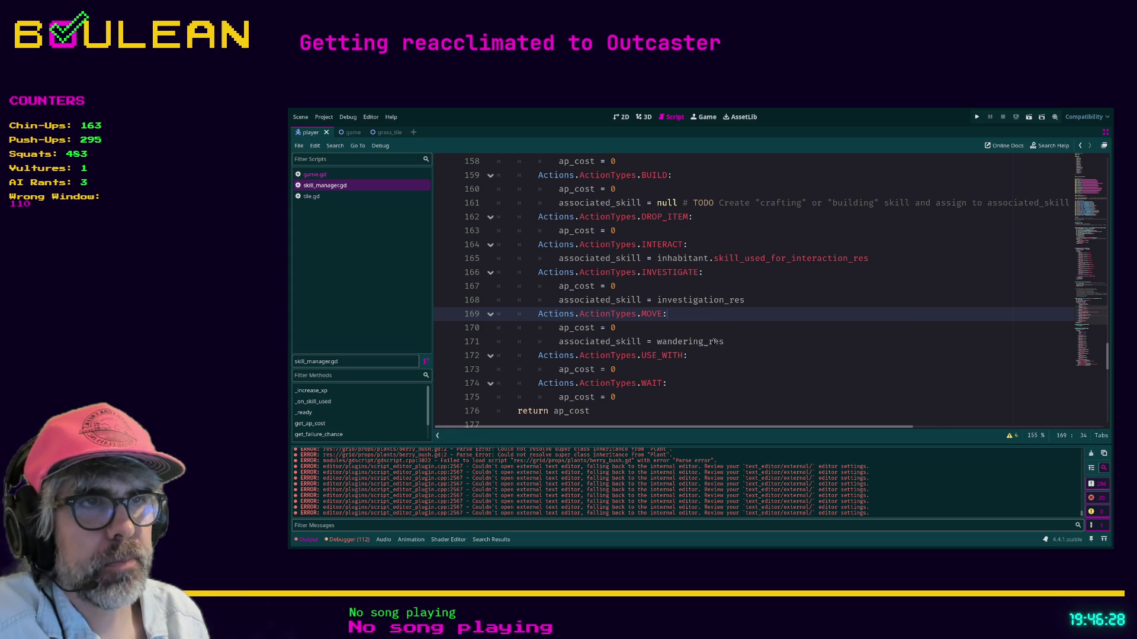
{"action": "left_click", "coordinate": [692, 332]}
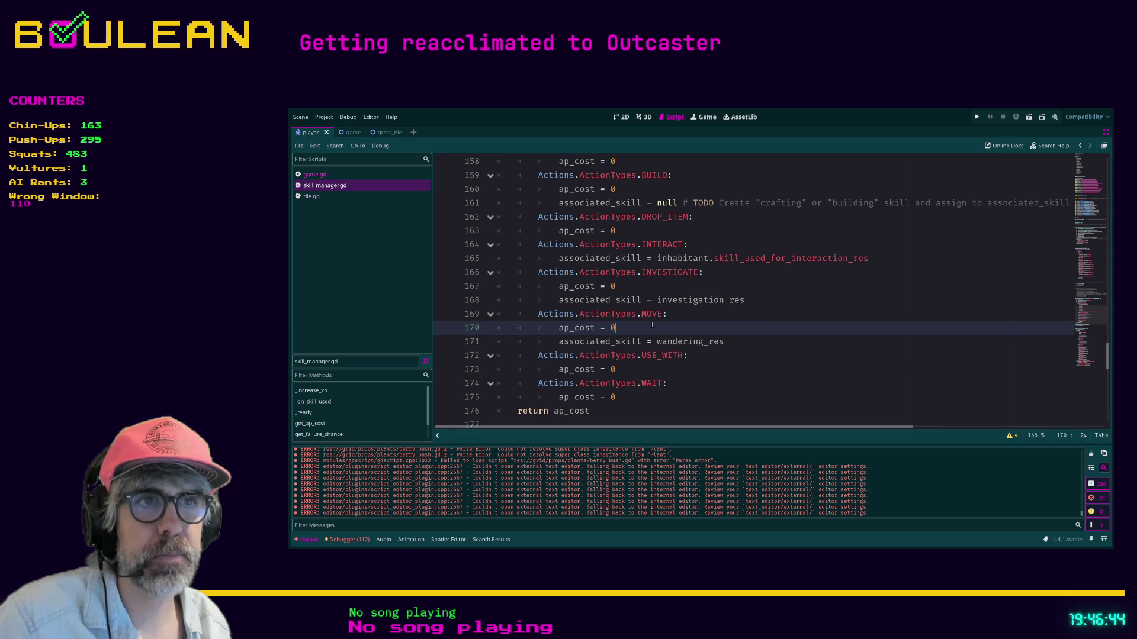
{"action": "scroll", "coordinate": [685, 301], "scroll_direction": "up", "scroll_amount": 1}
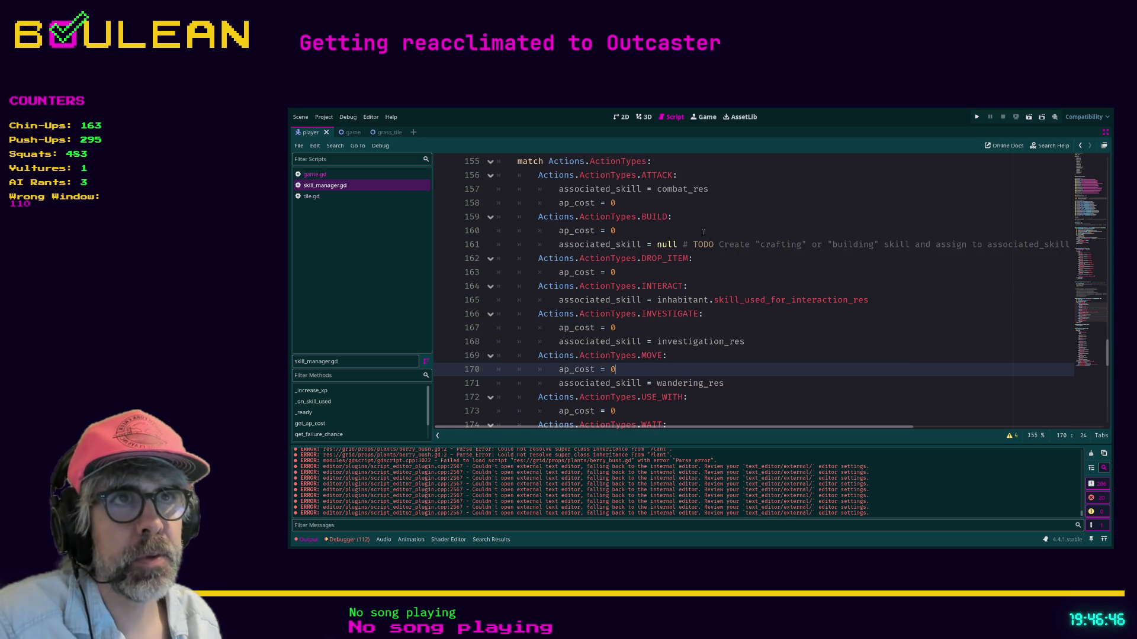
{"action": "scroll", "coordinate": [707, 234], "scroll_direction": "up", "scroll_amount": 2}
{"action": "scroll", "coordinate": [703, 247], "scroll_direction": "down", "scroll_amount": 2}
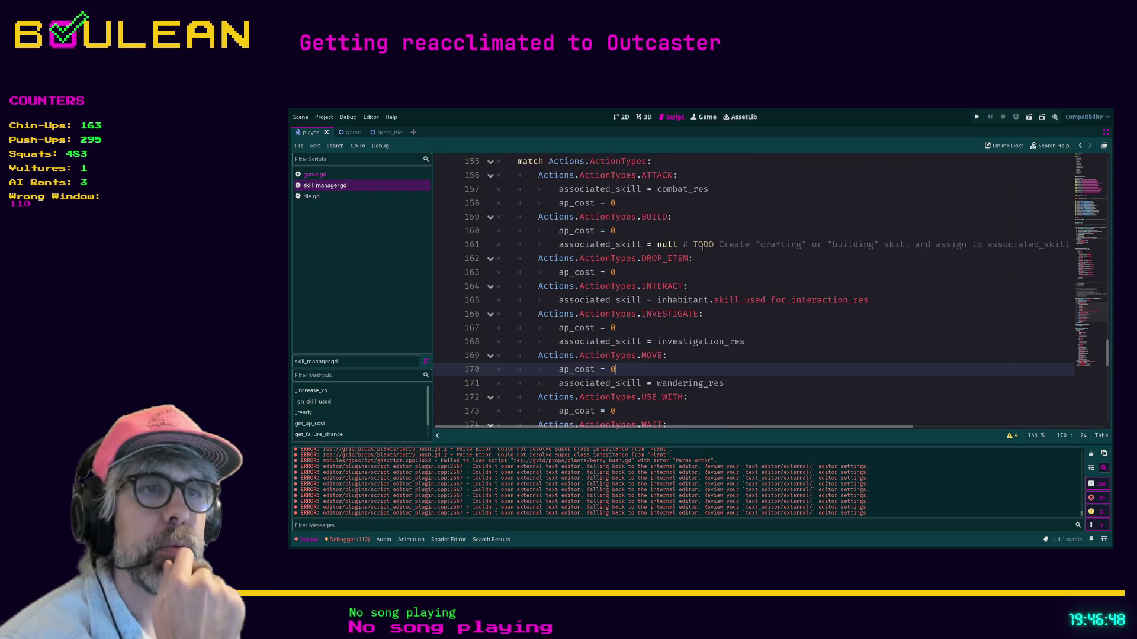
{"action": "scroll", "coordinate": [703, 247], "scroll_direction": "down", "scroll_amount": 2}
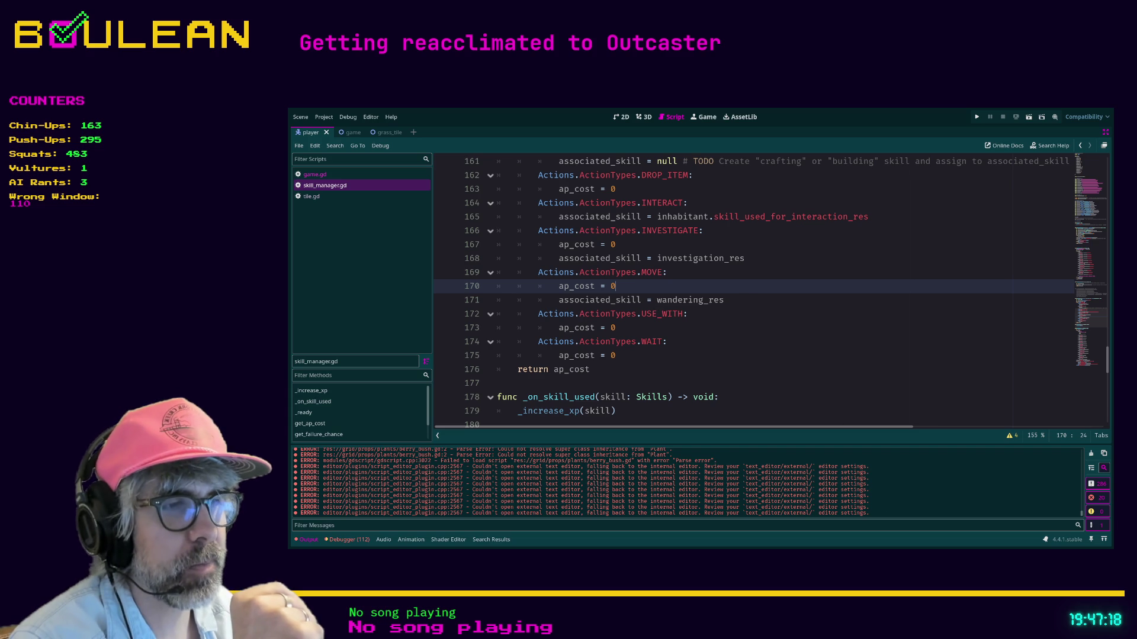
- Switch from the Godot script editor to the browser on the ategon.dev homepage
{"action": "key", "text": "alt+Tab"}
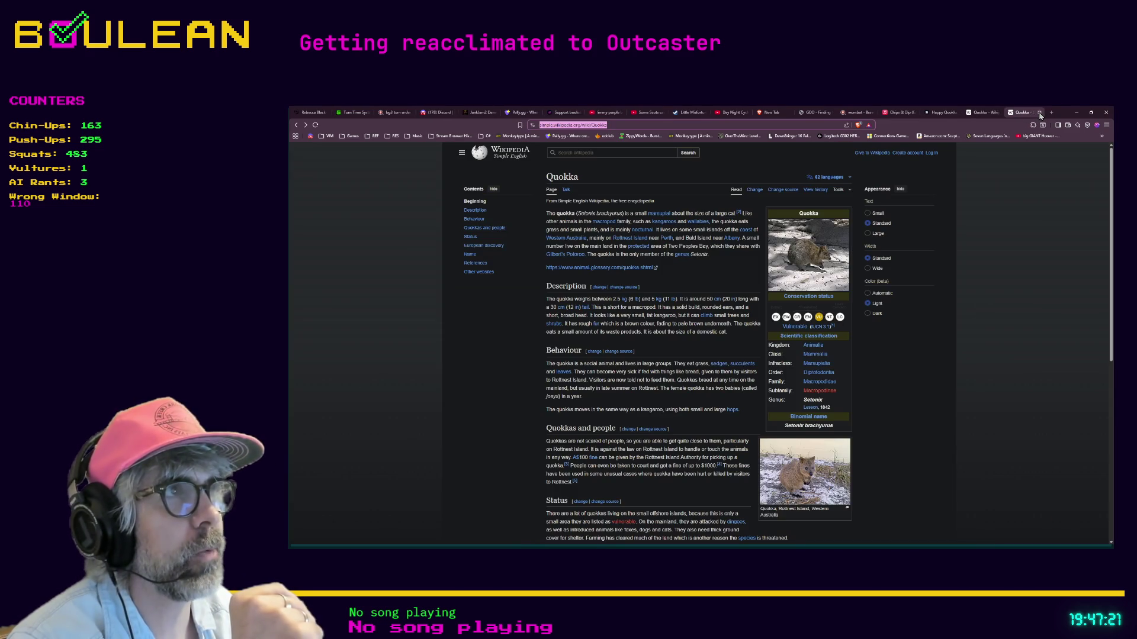
- Close the ategon.dev tab, leaving the Quokka Wikipedia article, then minimize the browser
{"action": "left_click", "coordinate": [1040, 113]}
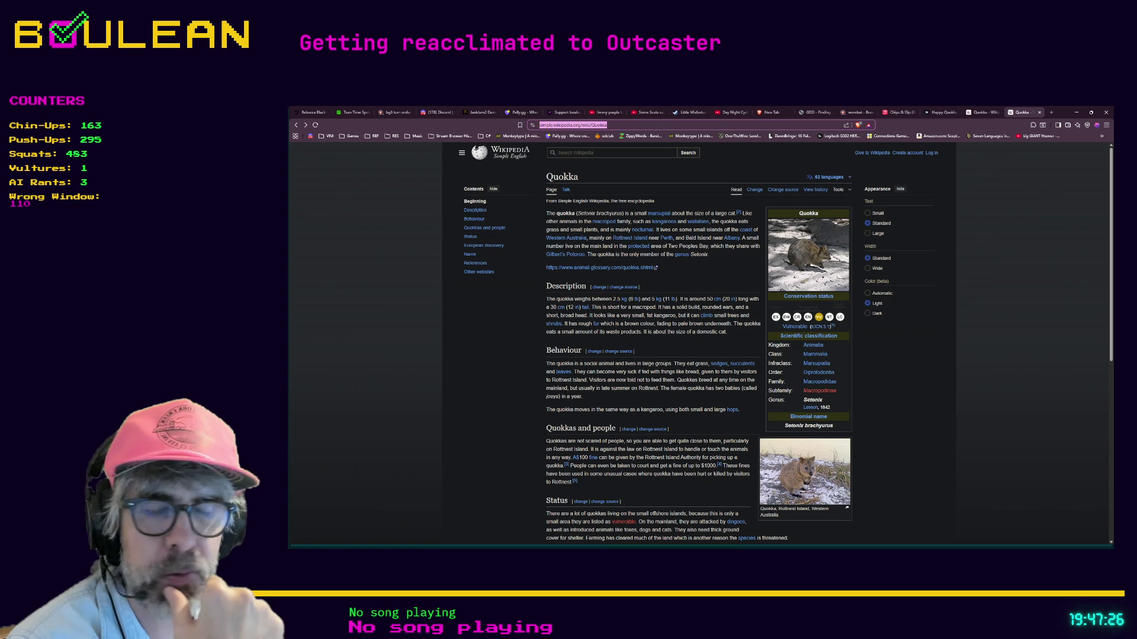
{"action": "key", "text": "Escape"}
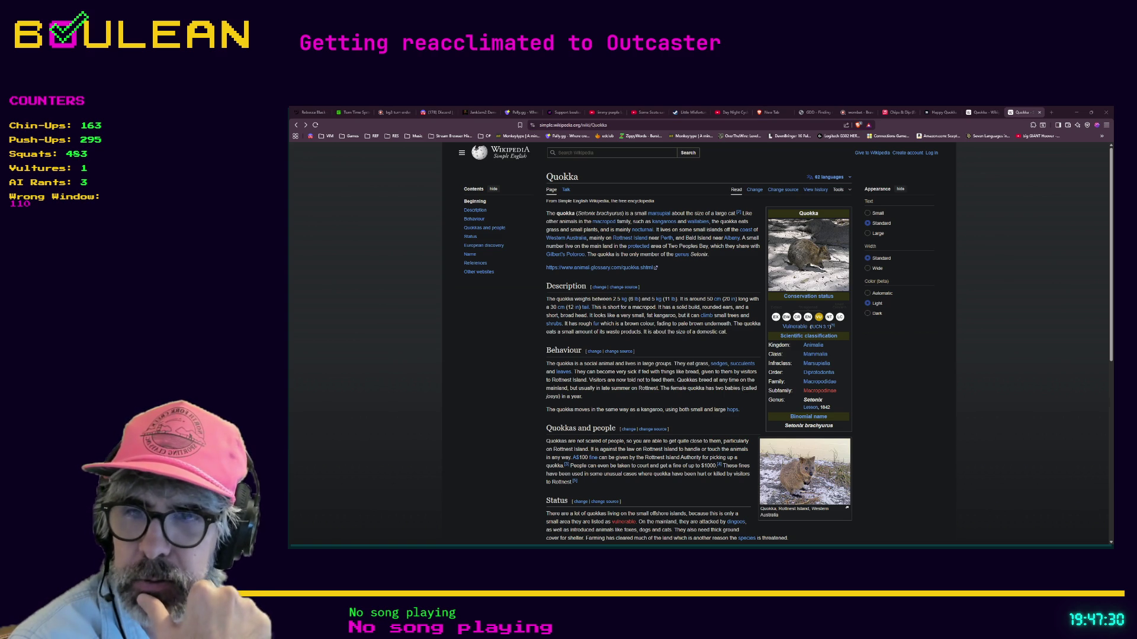
{"action": "key", "text": "ctrl+l"}
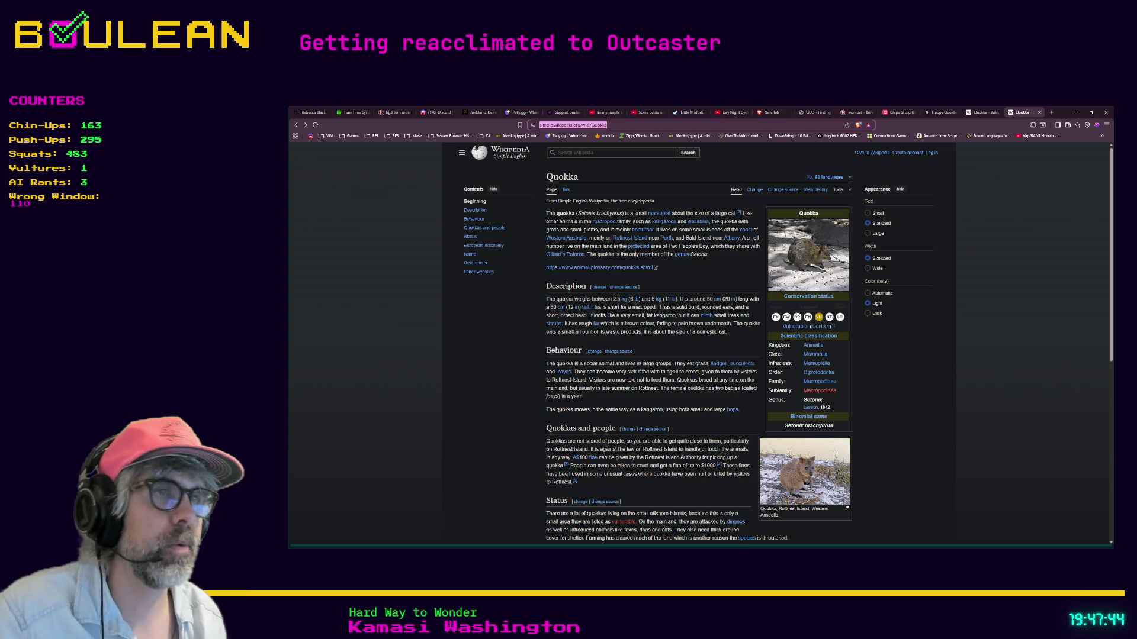
{"action": "left_click", "coordinate": [1076, 115]}
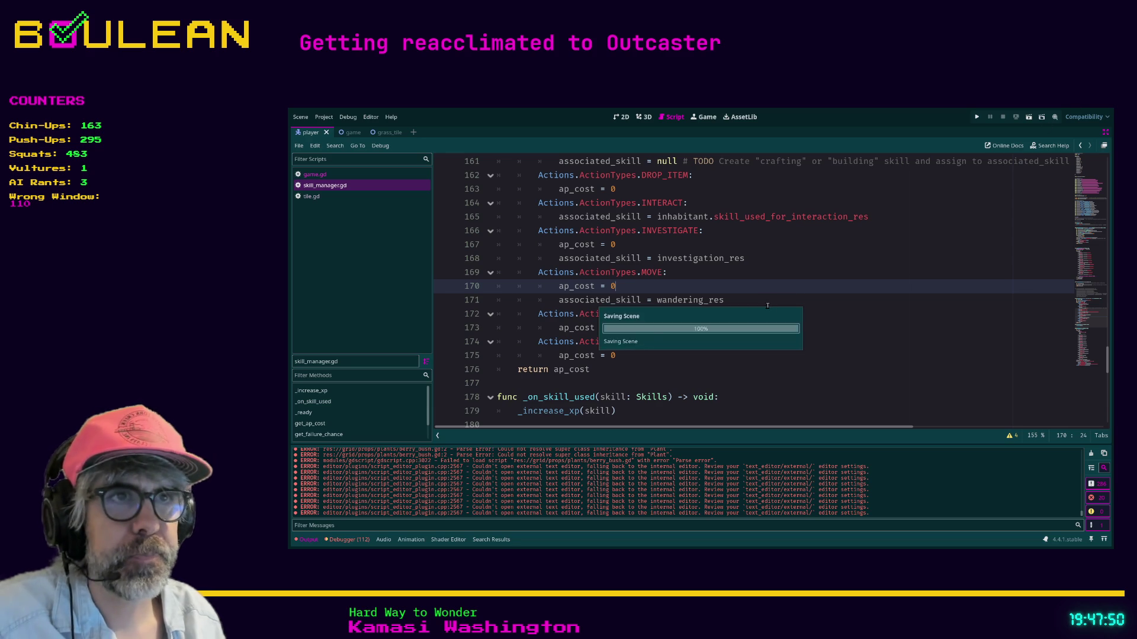
- Bring the get_ap_cost match block into view and place the cursor after the INTERACT skill line
{"action": "scroll", "coordinate": [695, 314], "scroll_direction": "up", "scroll_amount": 5}
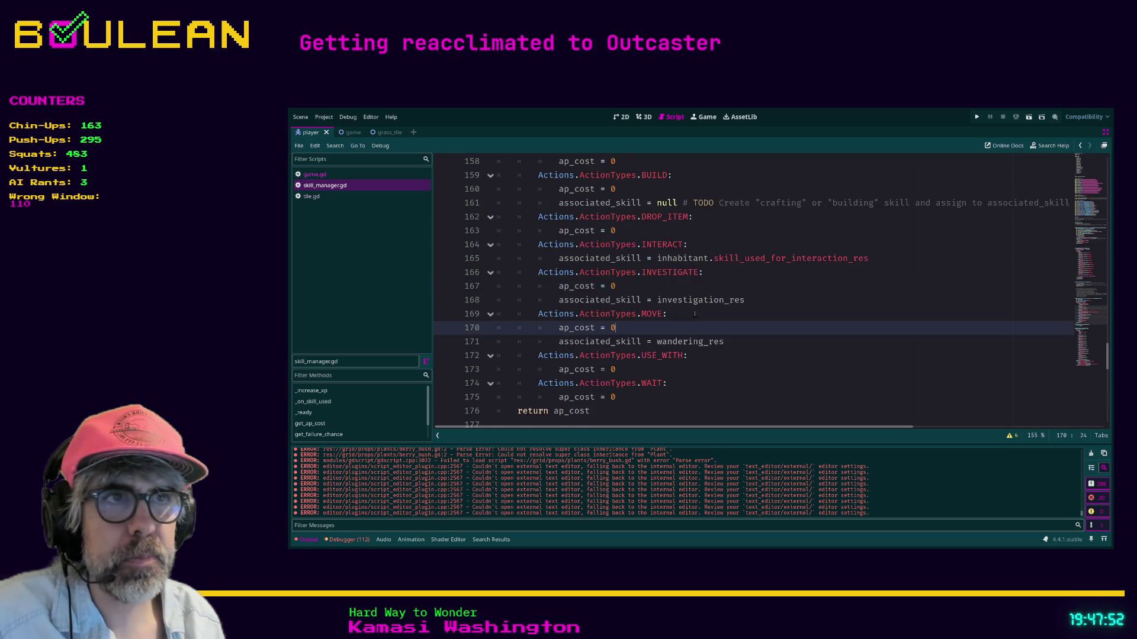
{"action": "scroll", "coordinate": [700, 294], "scroll_direction": "down", "scroll_amount": 1}
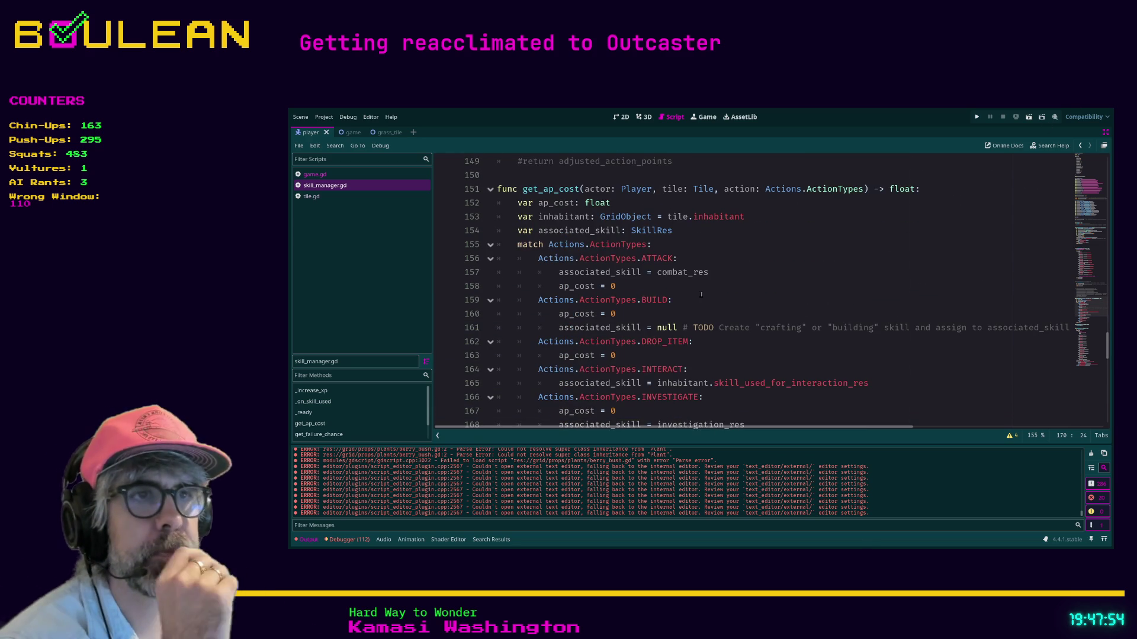
{"action": "scroll", "coordinate": [704, 288], "scroll_direction": "down", "scroll_amount": 2}
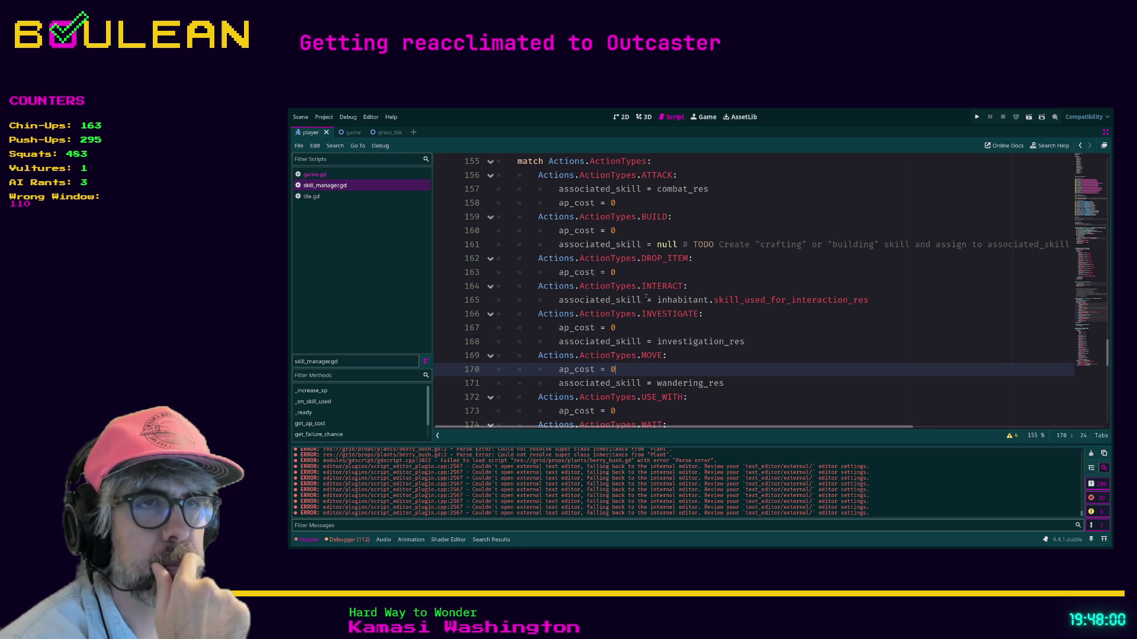
{"action": "left_click", "coordinate": [888, 300]}
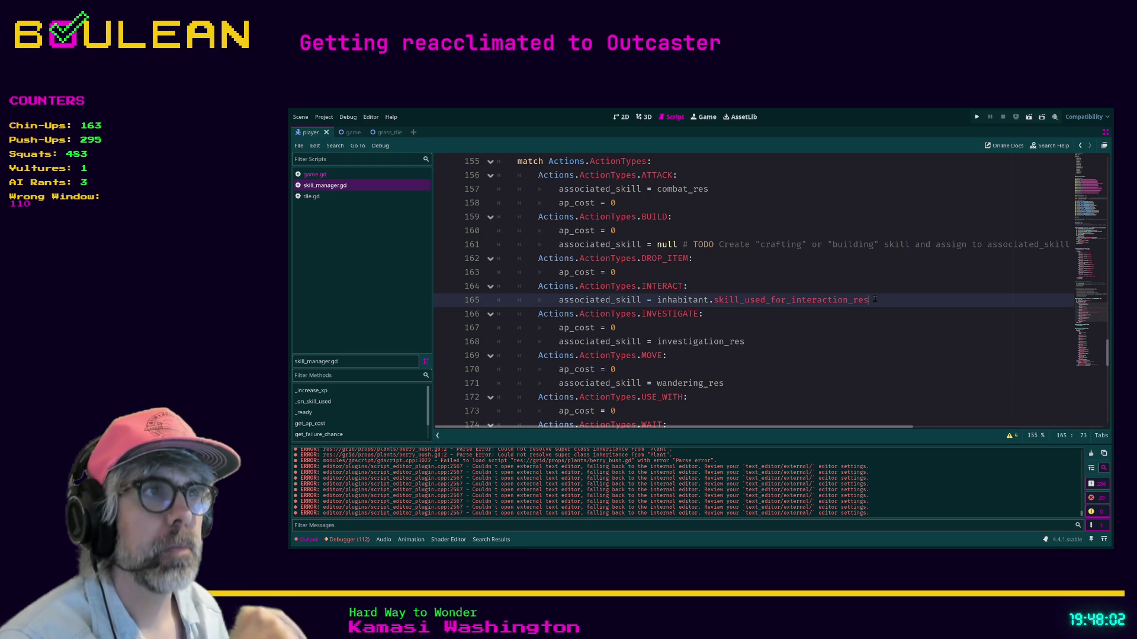
- Add 'ap_cost = 0' to the INTERACT case and save skill_manager.gd
{"action": "key", "text": "Return"}
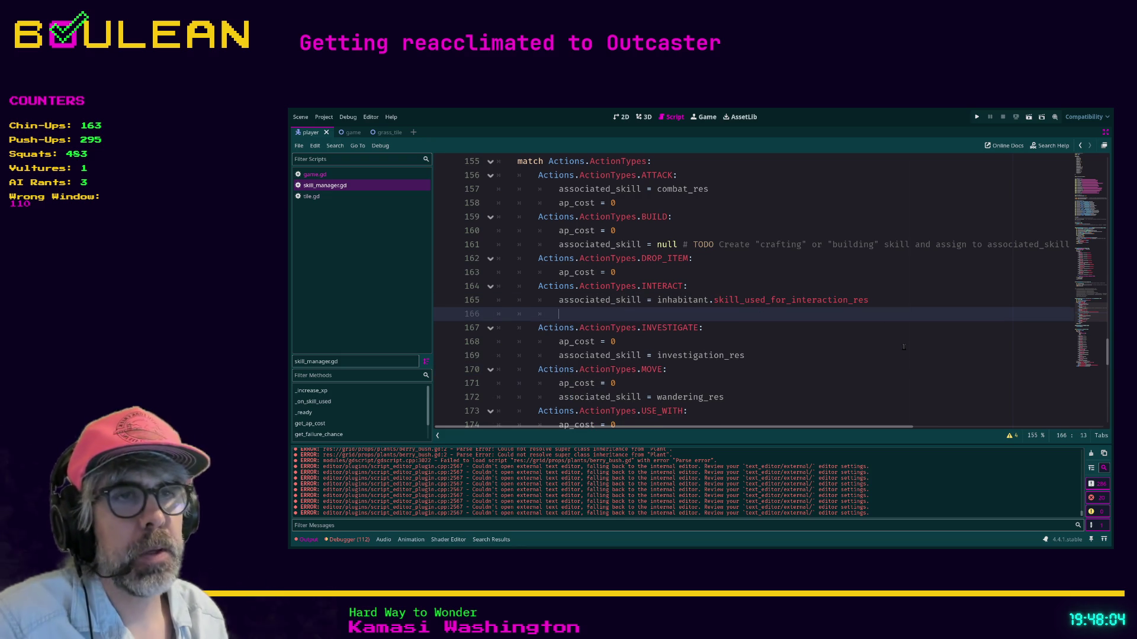
{"action": "type", "text": "ap_cost"}
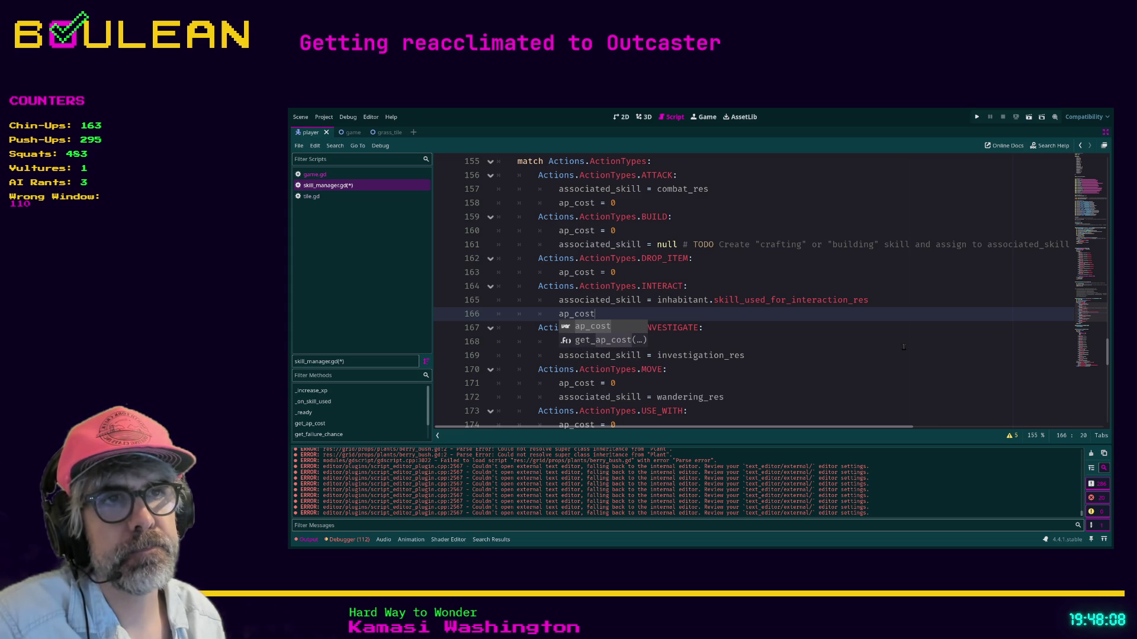
{"action": "type", "text": " -"}
{"action": "key", "text": "BackSpace"}
{"action": "type", "text": "= "}
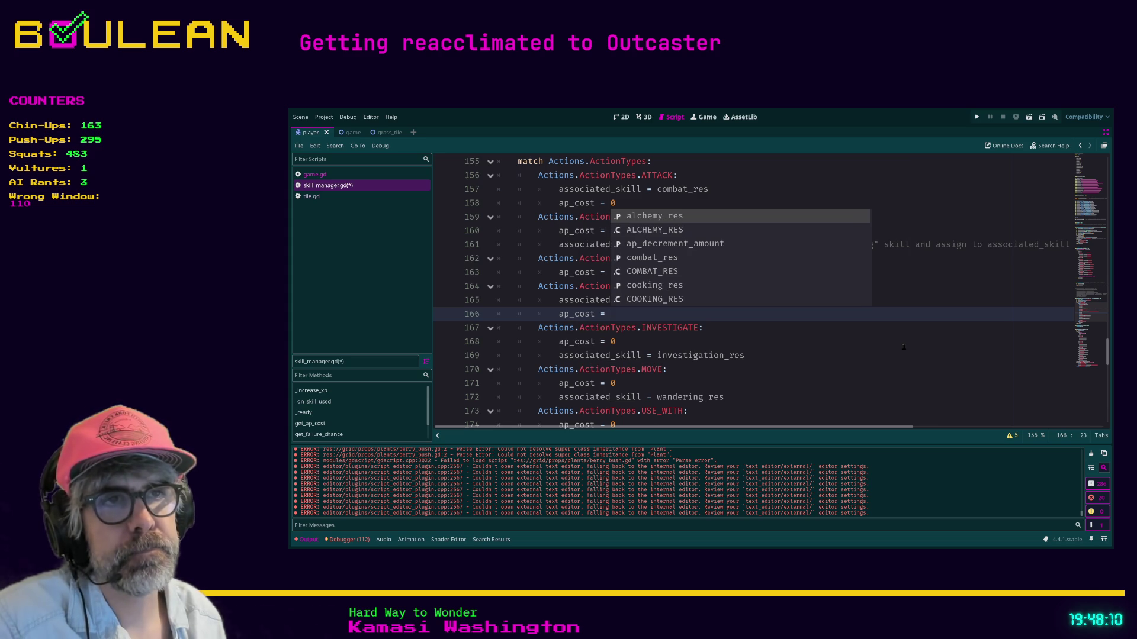
{"action": "type", "text": "0"}
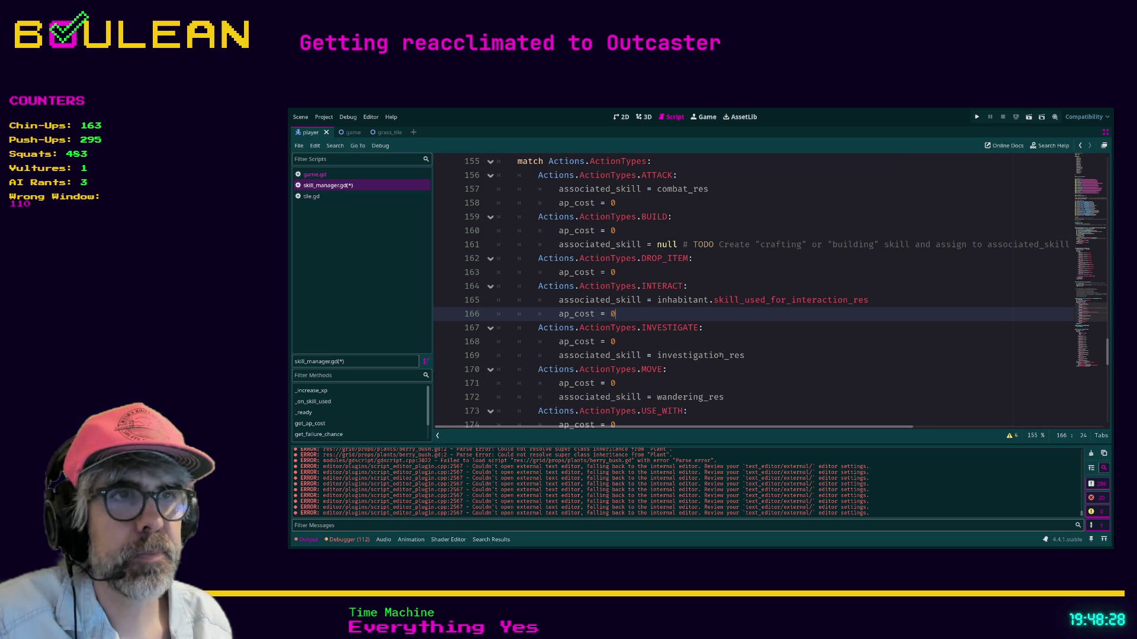
{"action": "left_click", "coordinate": [720, 355]}
{"action": "left_click", "coordinate": [750, 372]}
{"action": "key", "text": "ctrl+s"}
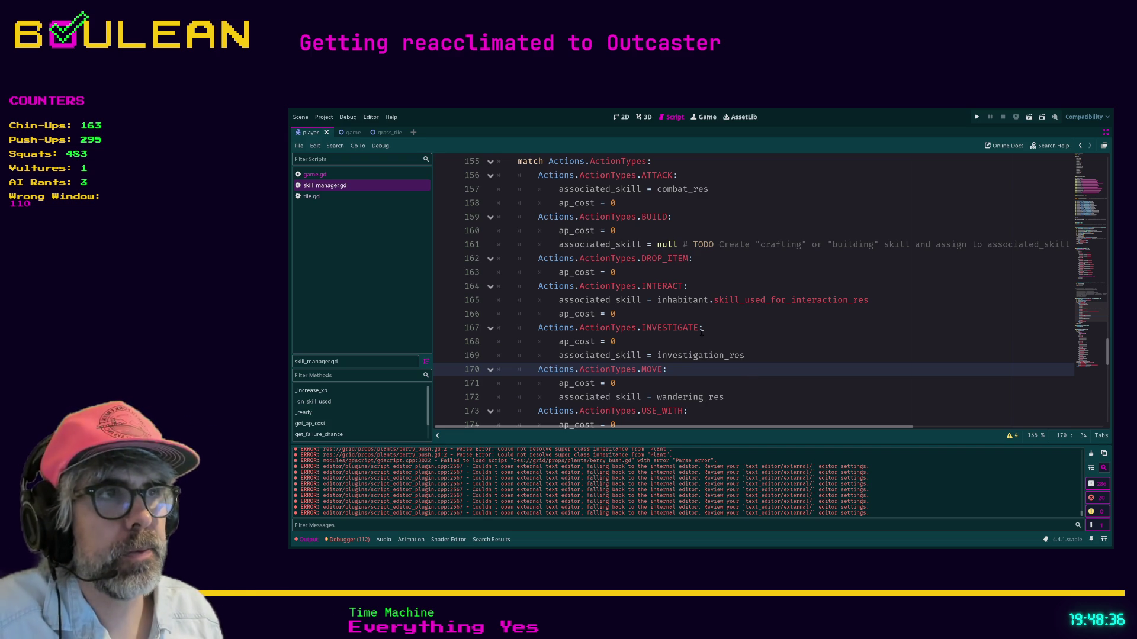
- Run the game project with F5
{"action": "left_click", "coordinate": [675, 314]}
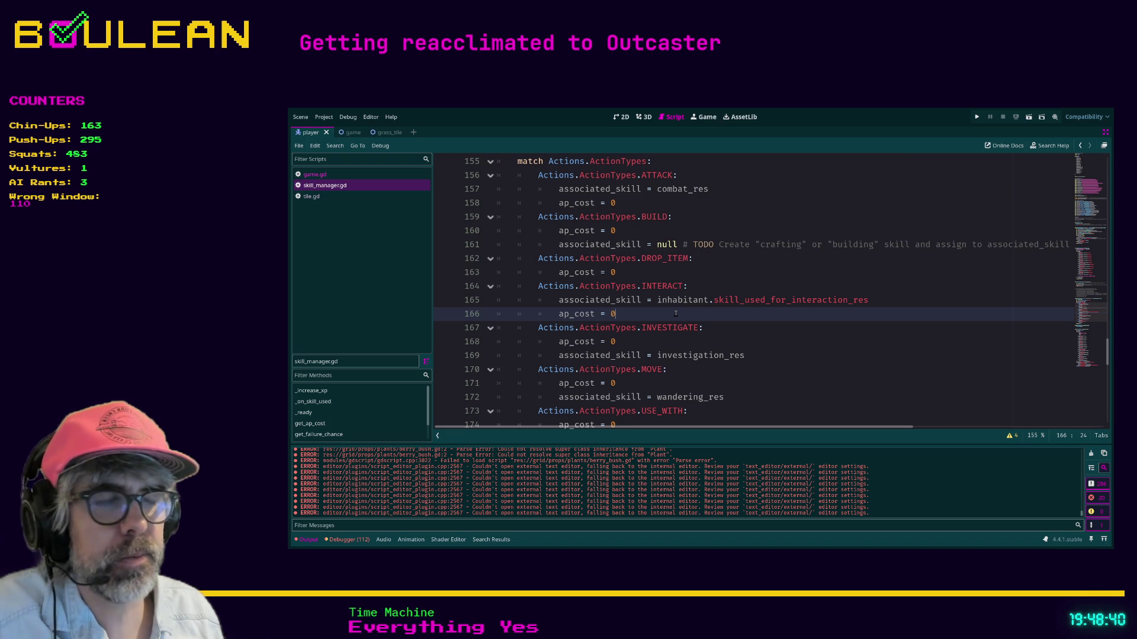
{"action": "left_click", "coordinate": [726, 367]}
{"action": "scroll", "coordinate": [727, 367], "scroll_direction": "down", "scroll_amount": 1}
{"action": "left_click", "coordinate": [726, 367]}
{"action": "key", "text": "F5"}
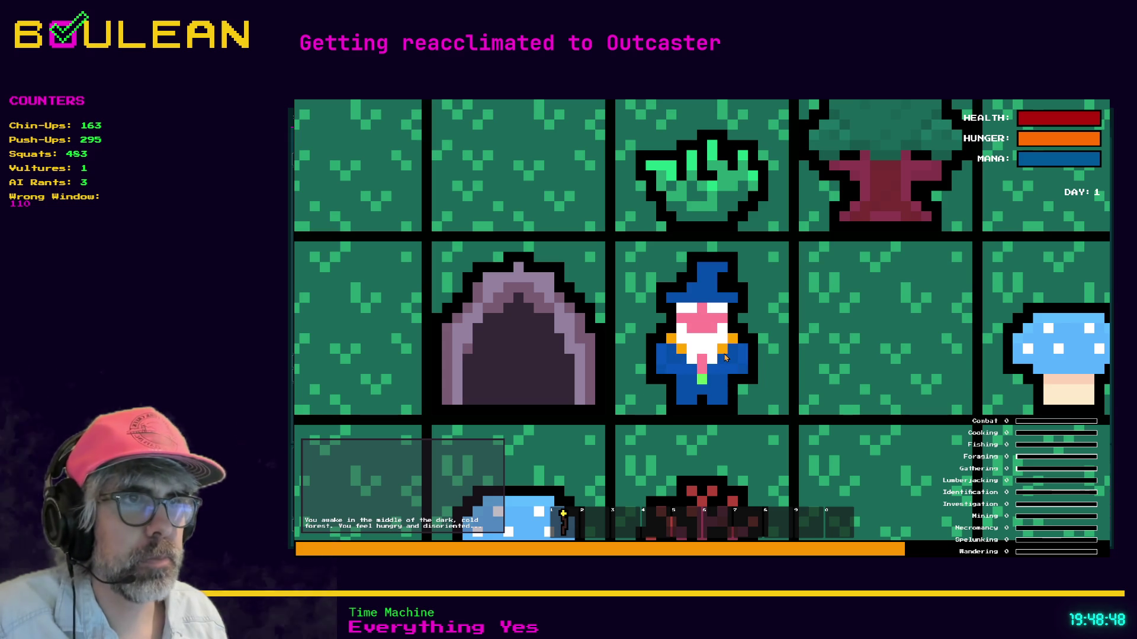
- Attack the goblin and destroy the gravestone below the wizard
{"action": "scroll", "coordinate": [725, 358], "scroll_direction": "down", "scroll_amount": 3}
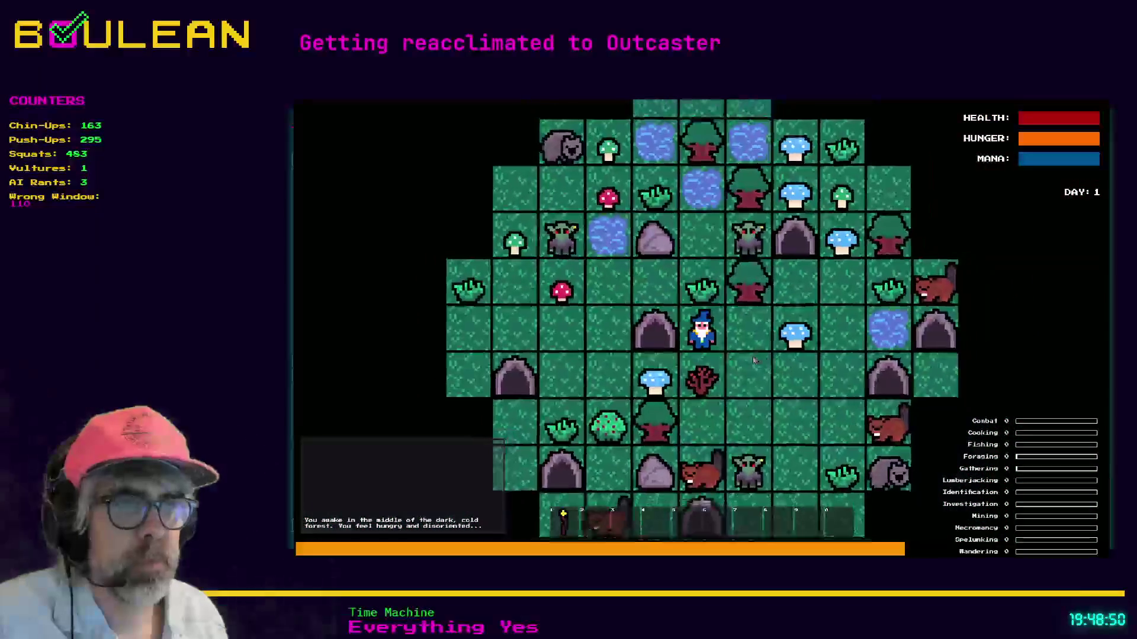
{"action": "left_click", "coordinate": [752, 353]}
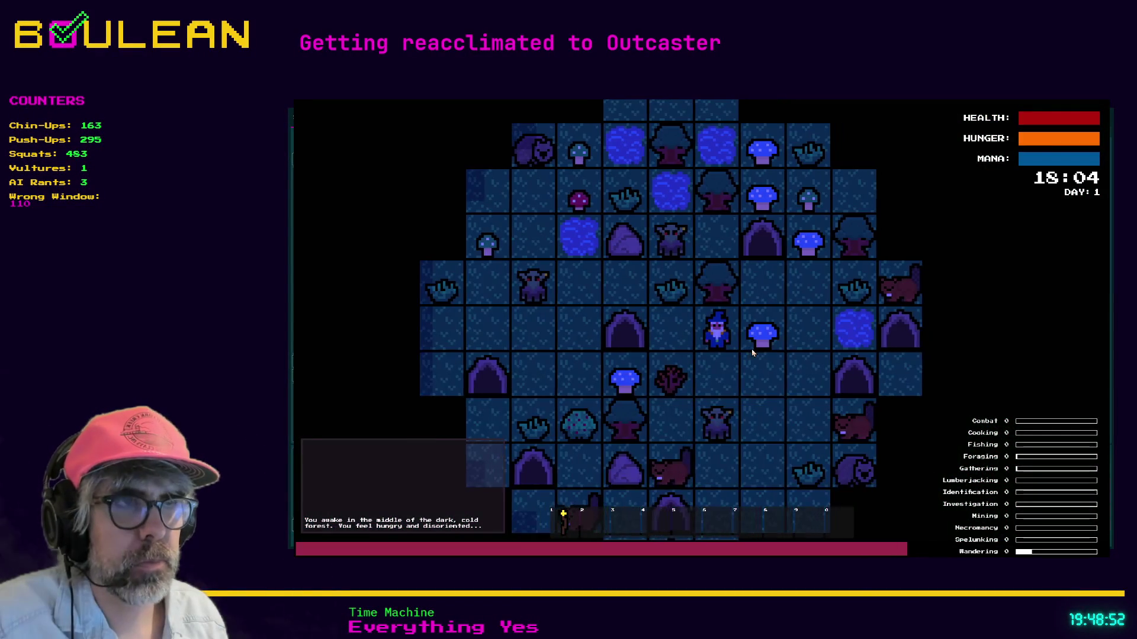
{"action": "key", "text": "Down"}
{"action": "key", "text": "Down"}
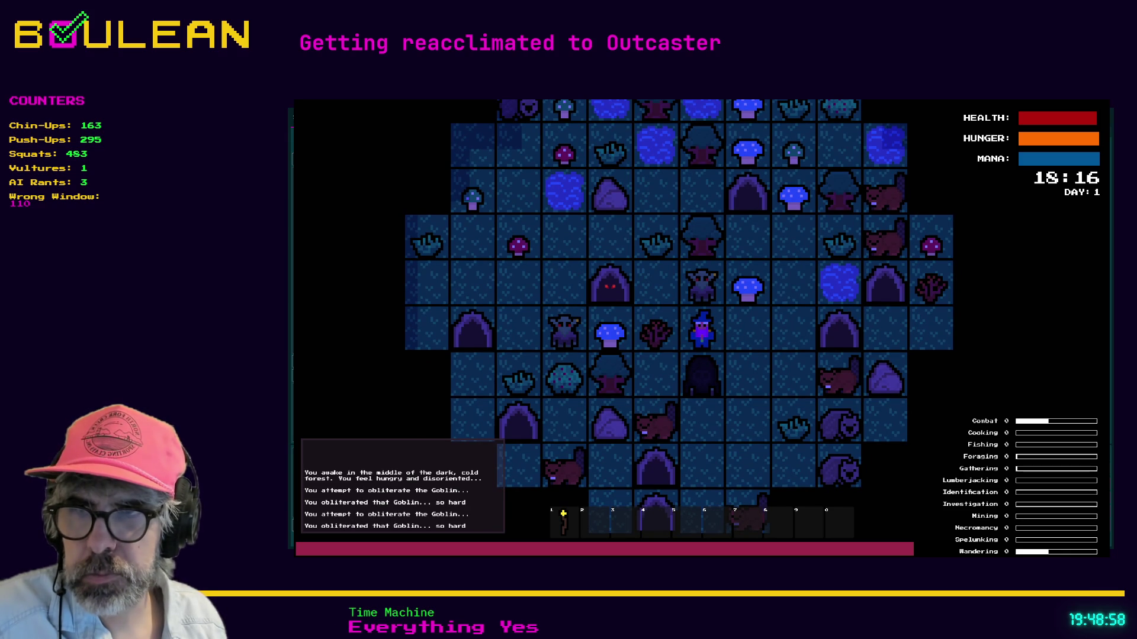
{"action": "key", "text": "Down"}
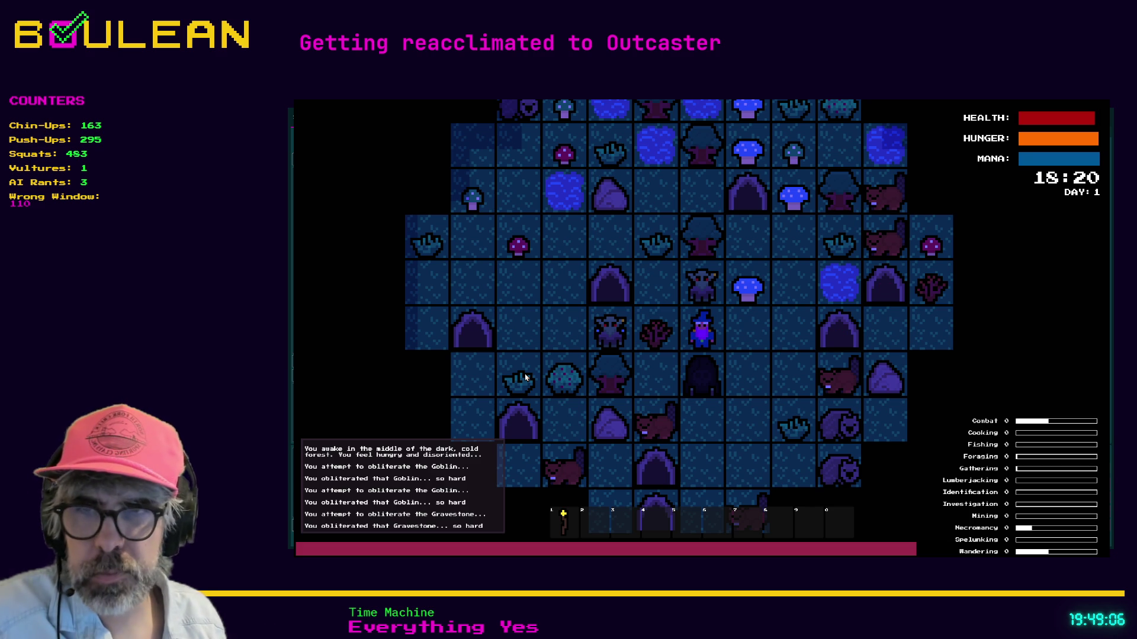
{"action": "key", "text": "Down"}
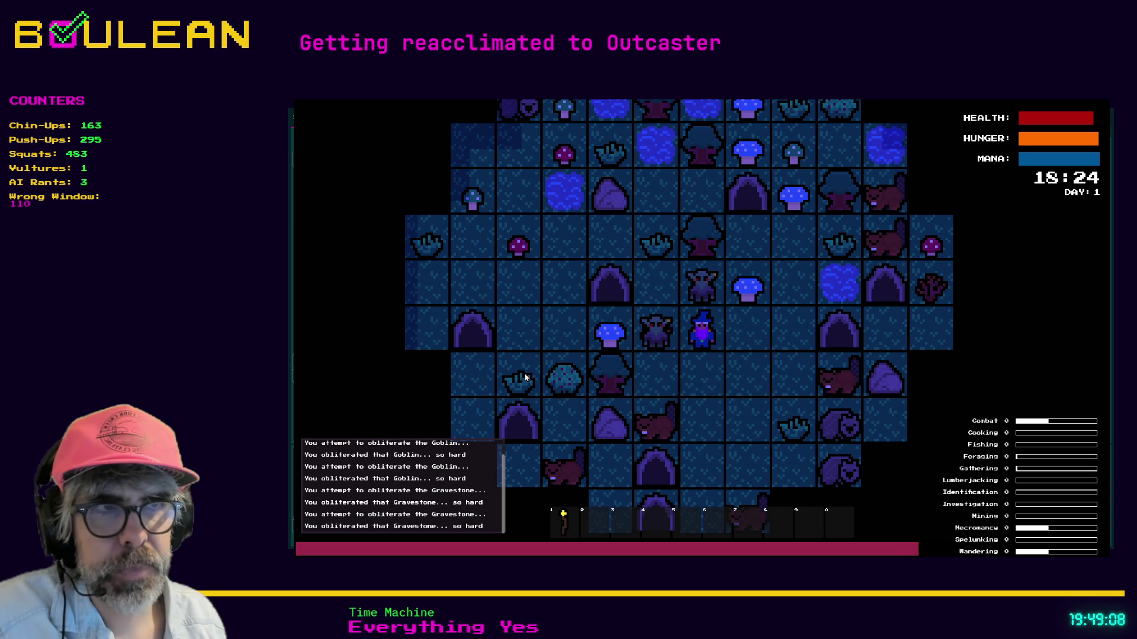
{"action": "scroll", "coordinate": [723, 307], "scroll_direction": "up", "scroll_amount": 5}
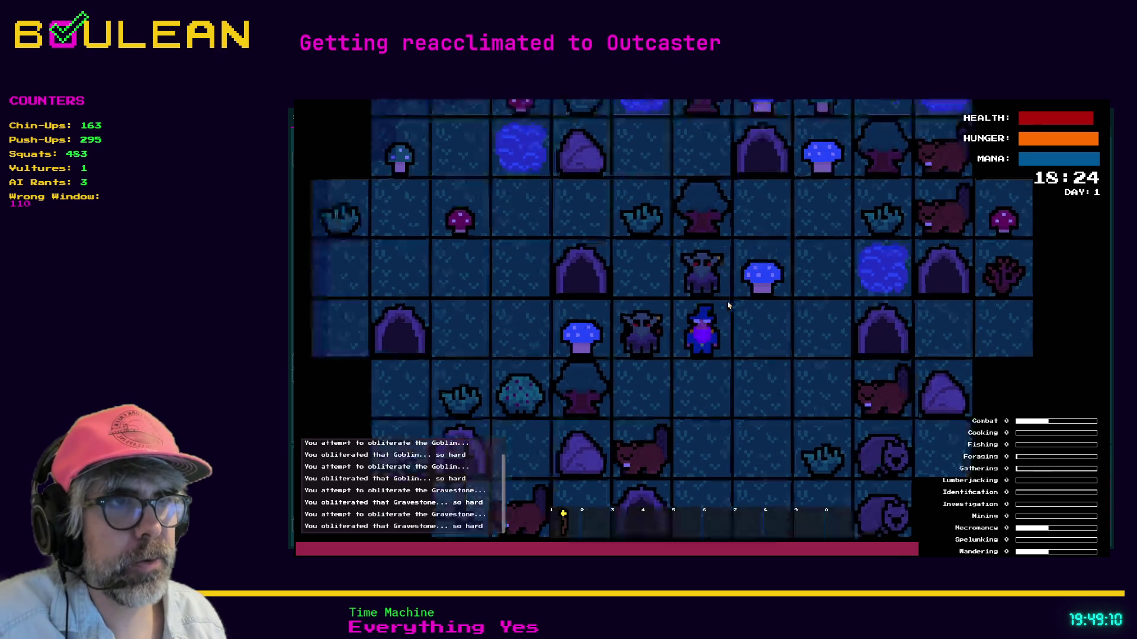
- Defeat the goblins left of and above the wizard, then obliterate the gravestone above
{"action": "key", "text": "Right"}
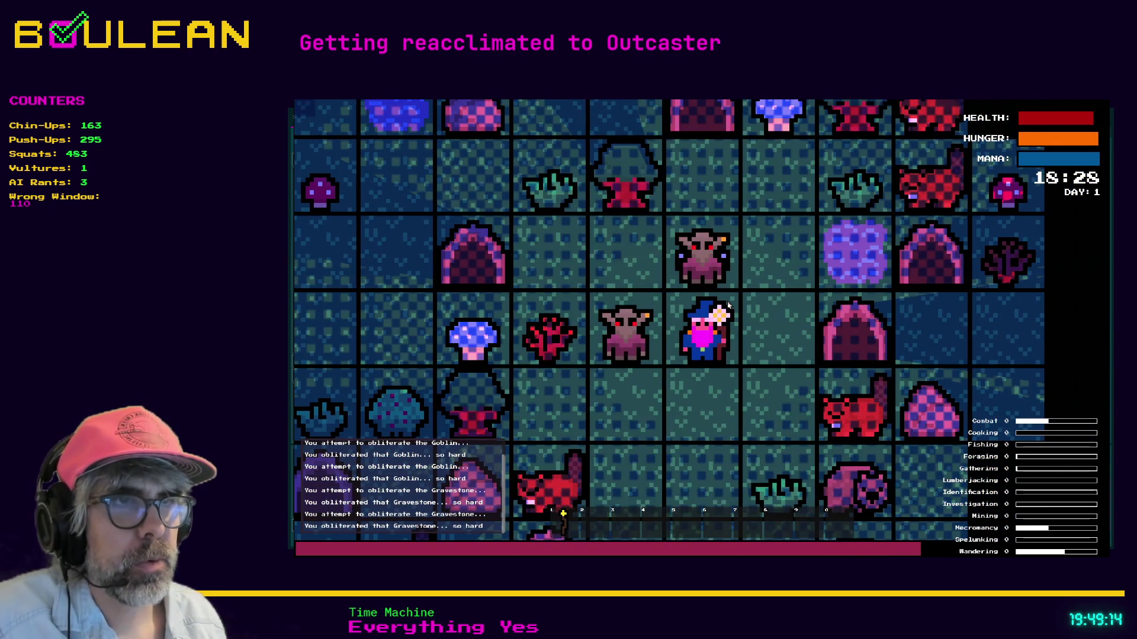
{"action": "key", "text": "Left"}
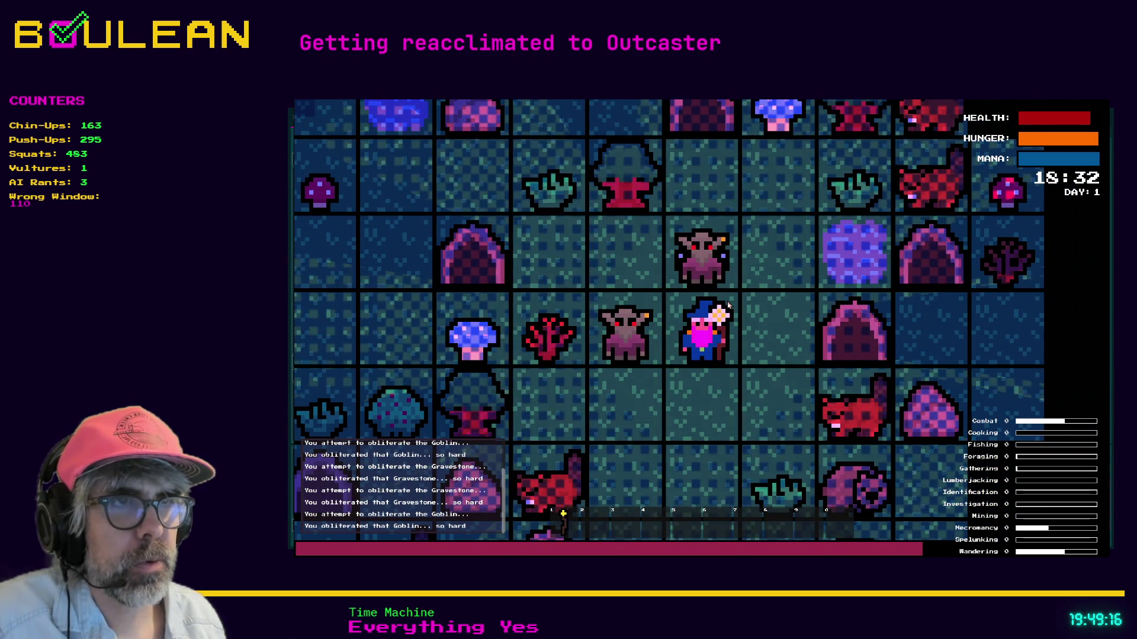
{"action": "key", "text": "Left"}
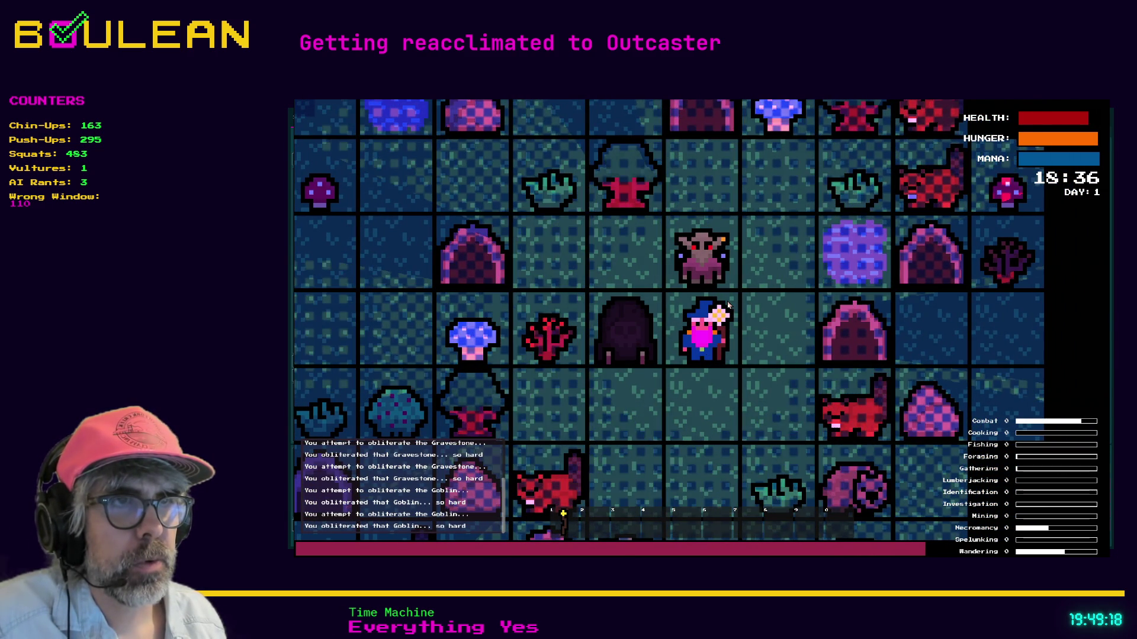
{"action": "key", "text": "Up"}
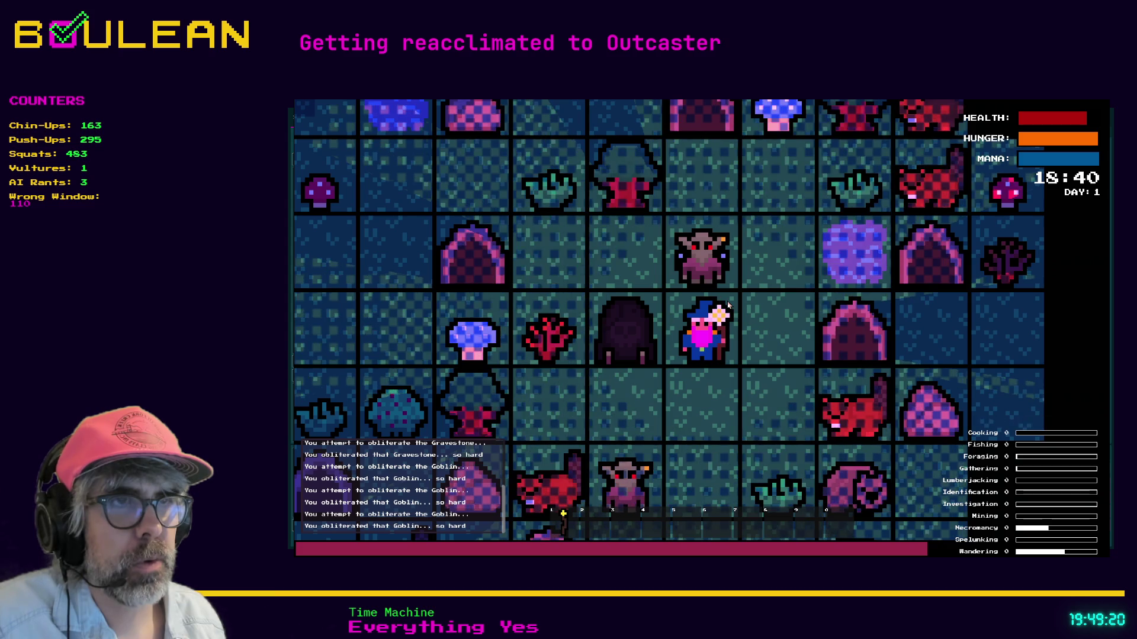
{"action": "key", "text": "Up"}
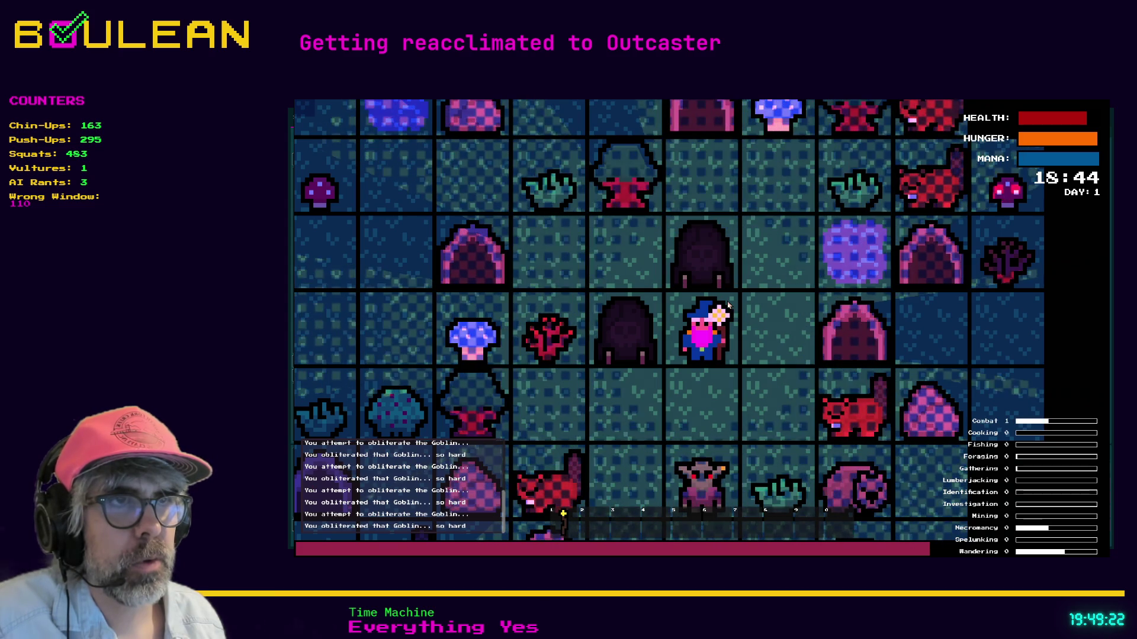
{"action": "key", "text": "Up"}
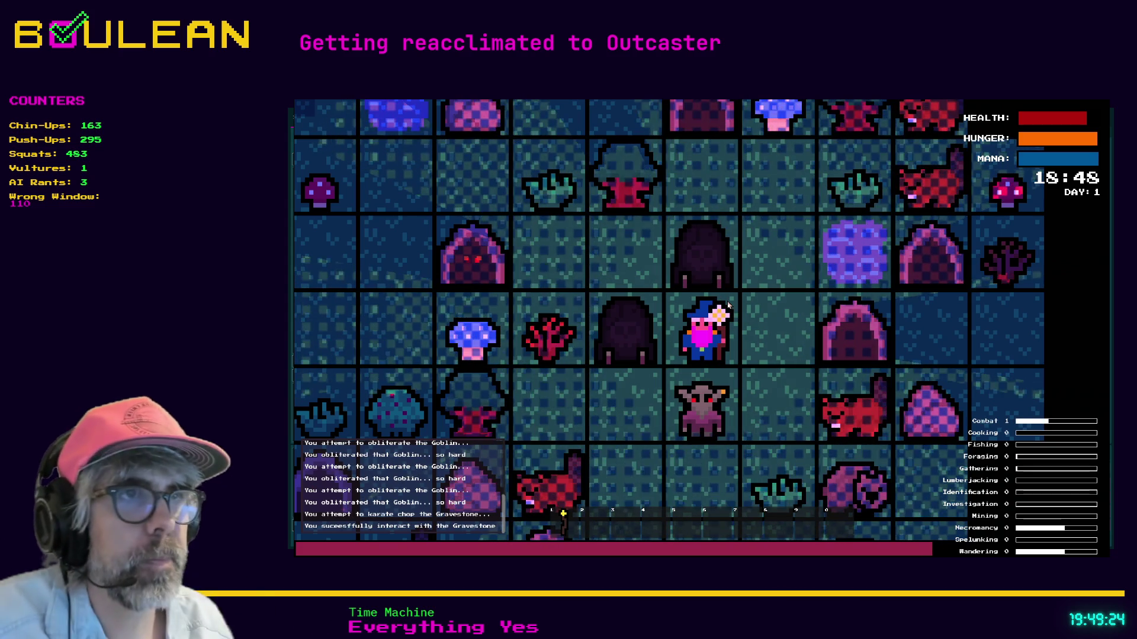
{"action": "key", "text": "Up"}
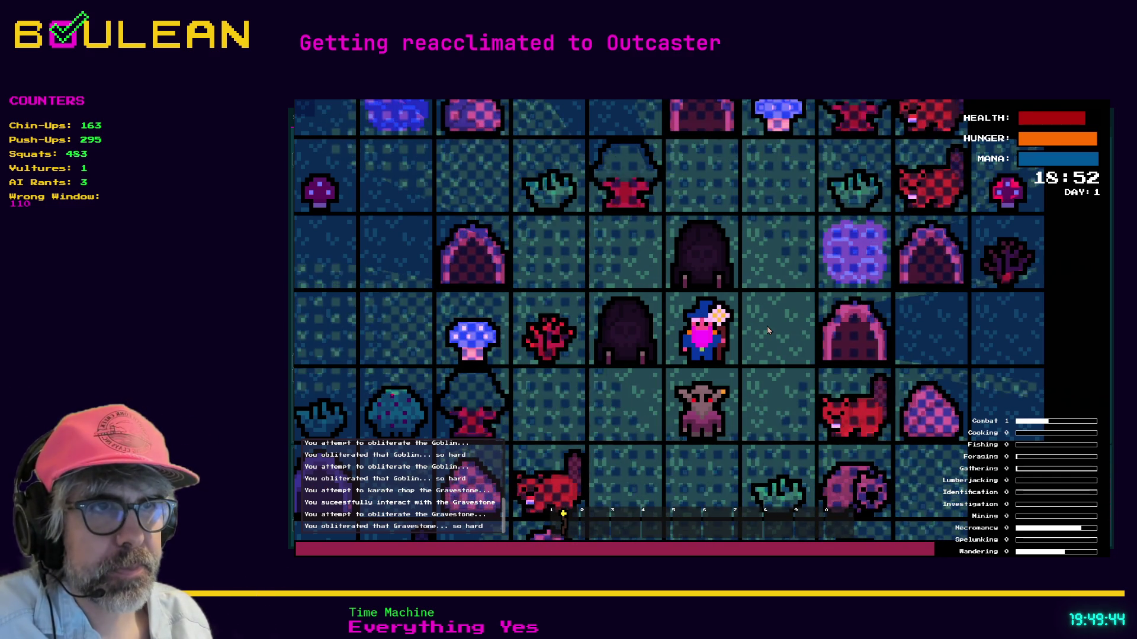
- Clear the gravestone on the left, chop the Grass Tuft for grass, then quit the game
{"action": "key", "text": "Left"}
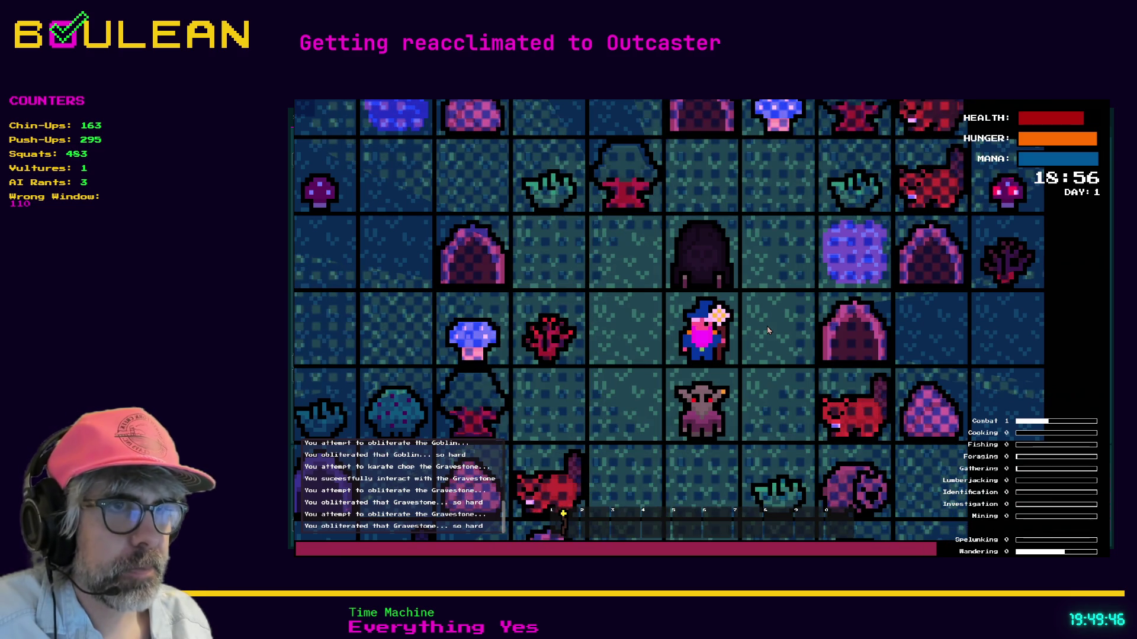
{"action": "key", "text": "Left"}
{"action": "key", "text": "Left"}
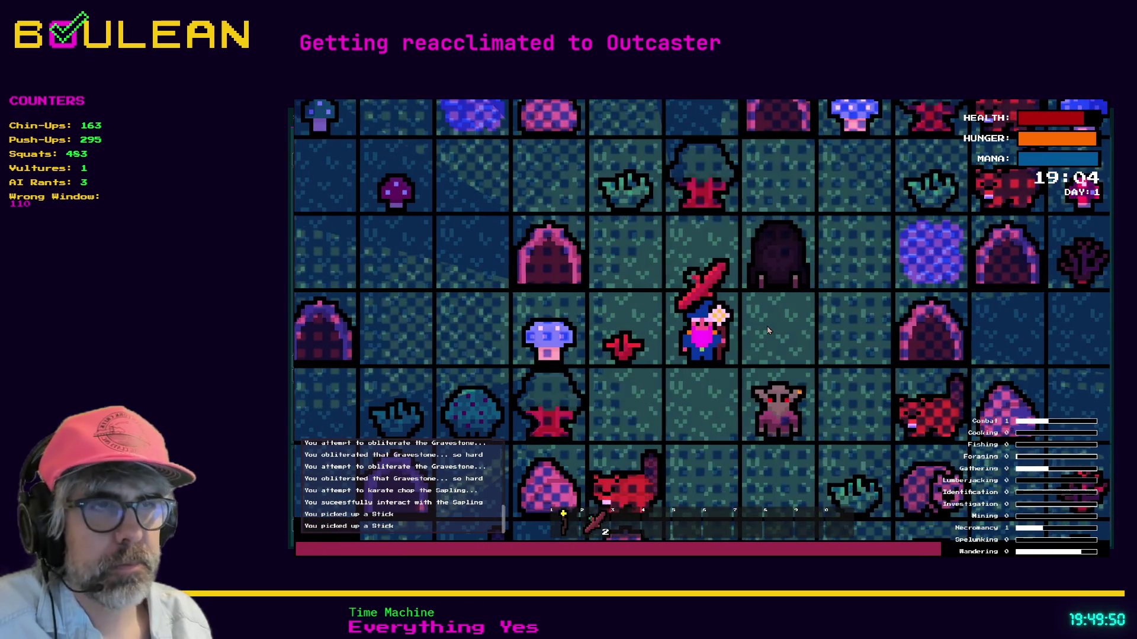
{"action": "key", "text": "Up"}
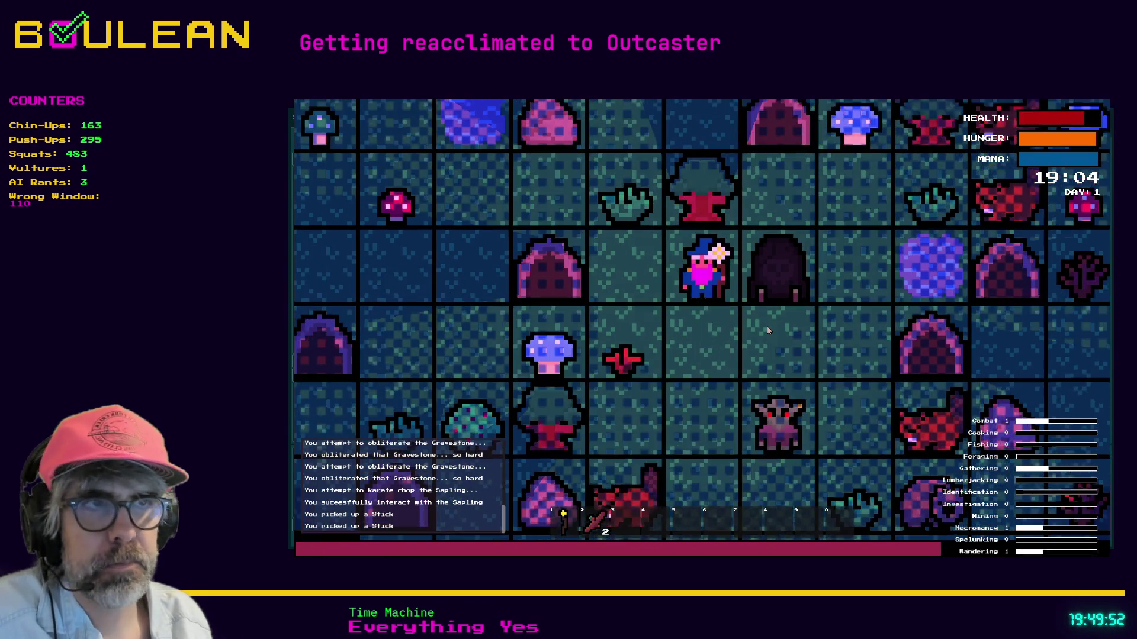
{"action": "key", "text": "Left"}
{"action": "key", "text": "Up"}
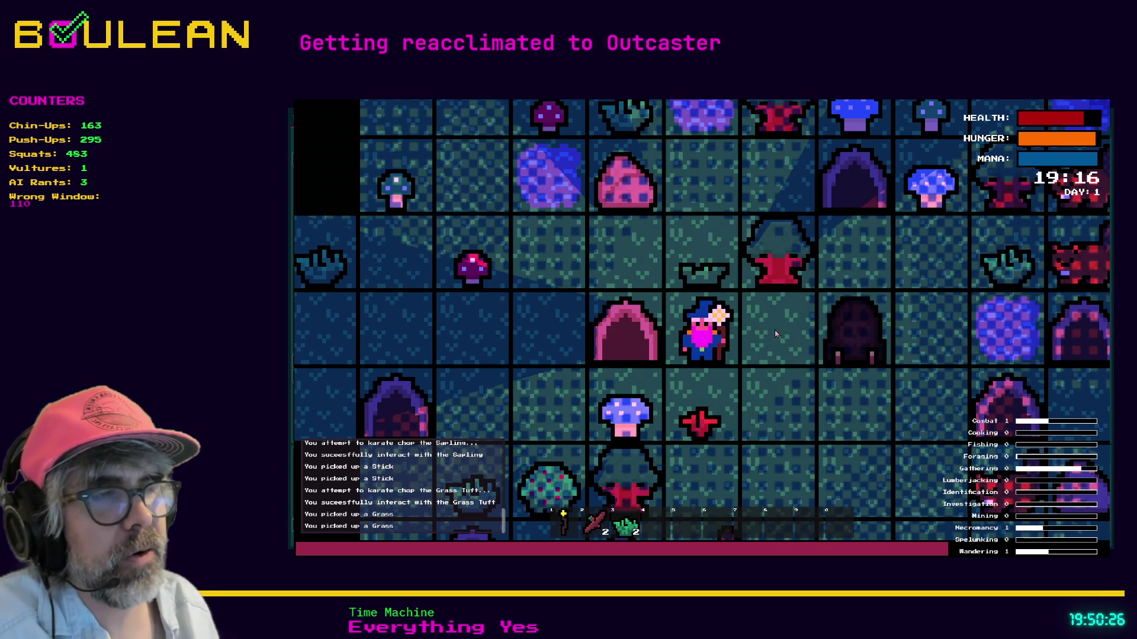
{"action": "key", "text": "Escape"}
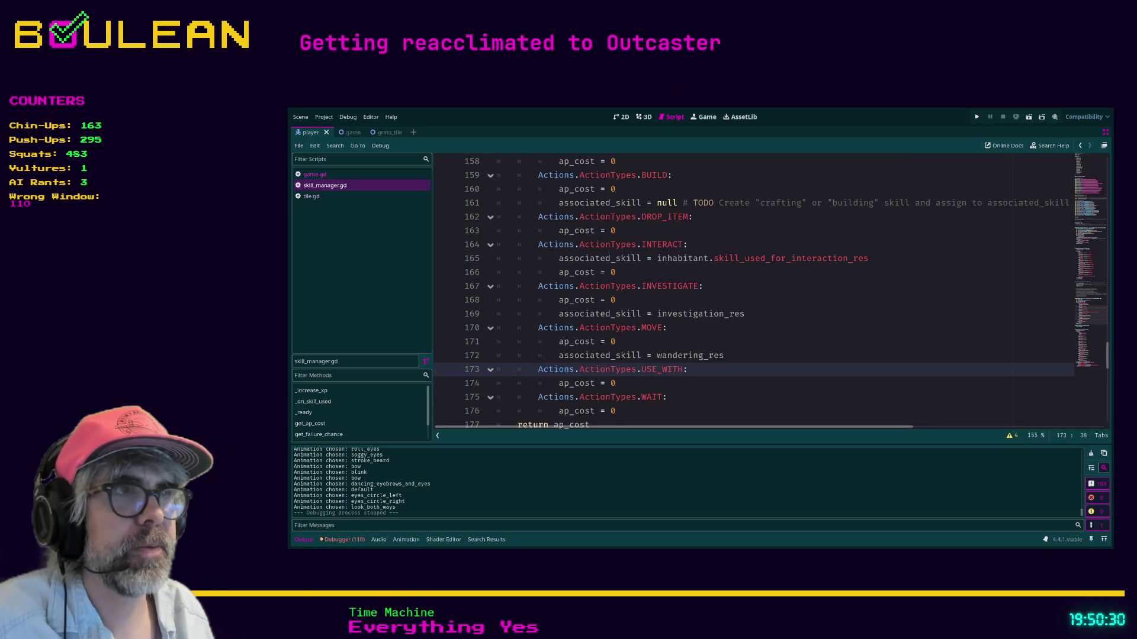
- On line 166, change the INTERACT ap_cost value from 0 to _get_interaction_ap_cost()
{"action": "scroll", "coordinate": [752, 290], "scroll_direction": "up", "scroll_amount": 1}
{"action": "left_click", "coordinate": [734, 314]}
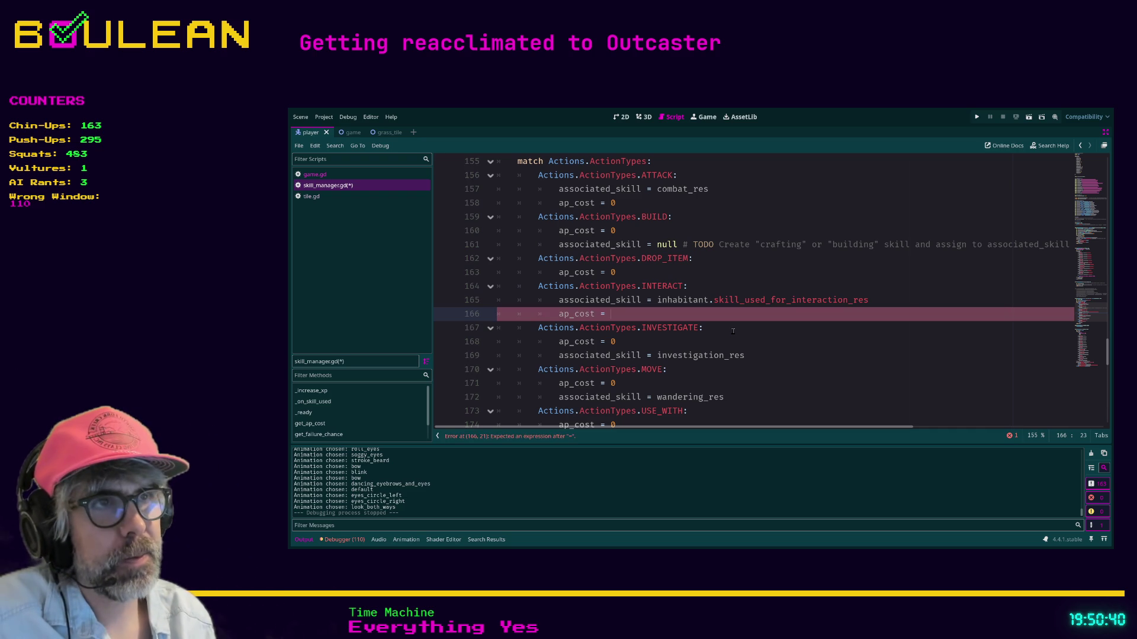
{"action": "type", "text": "_get_interaction"}
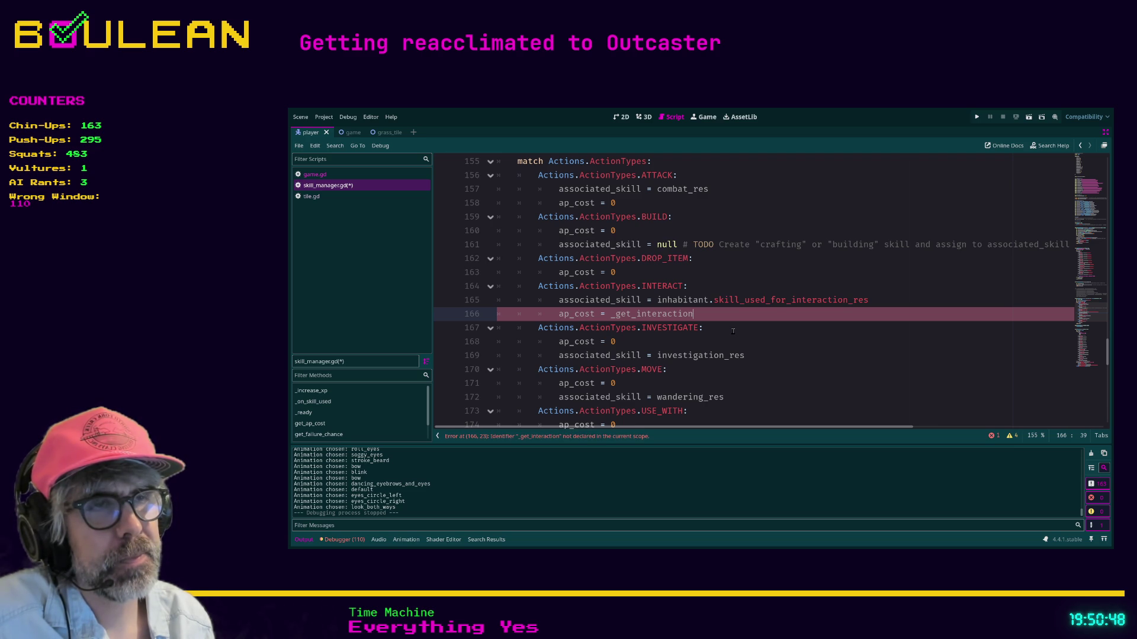
{"action": "type", "text": "s"}
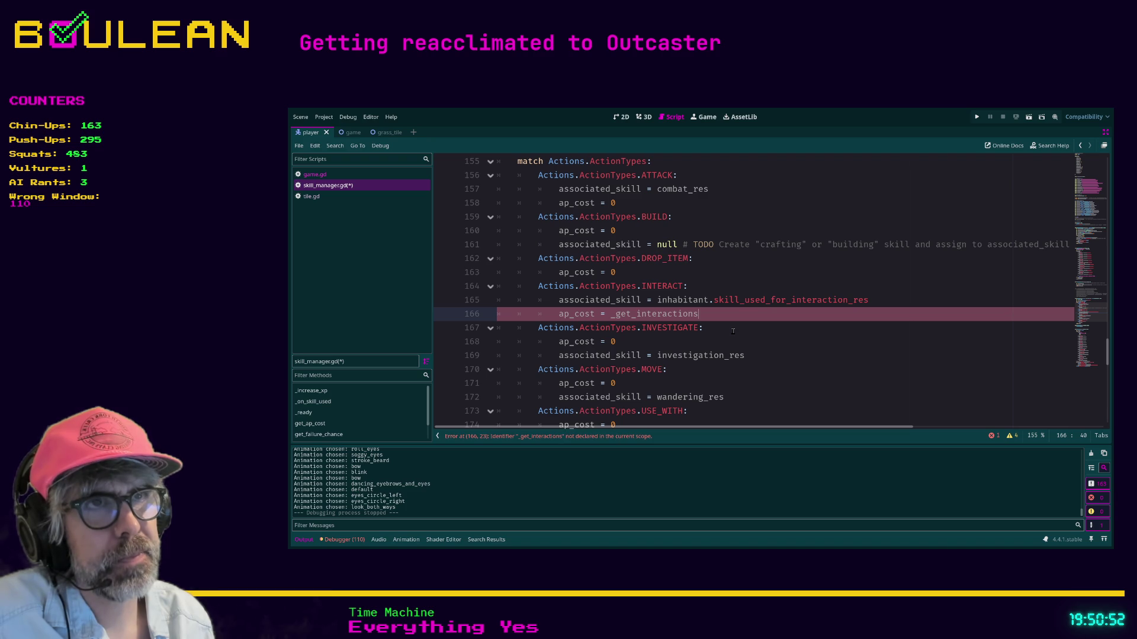
{"action": "scroll", "coordinate": [650, 315], "scroll_direction": "up", "scroll_amount": 4}
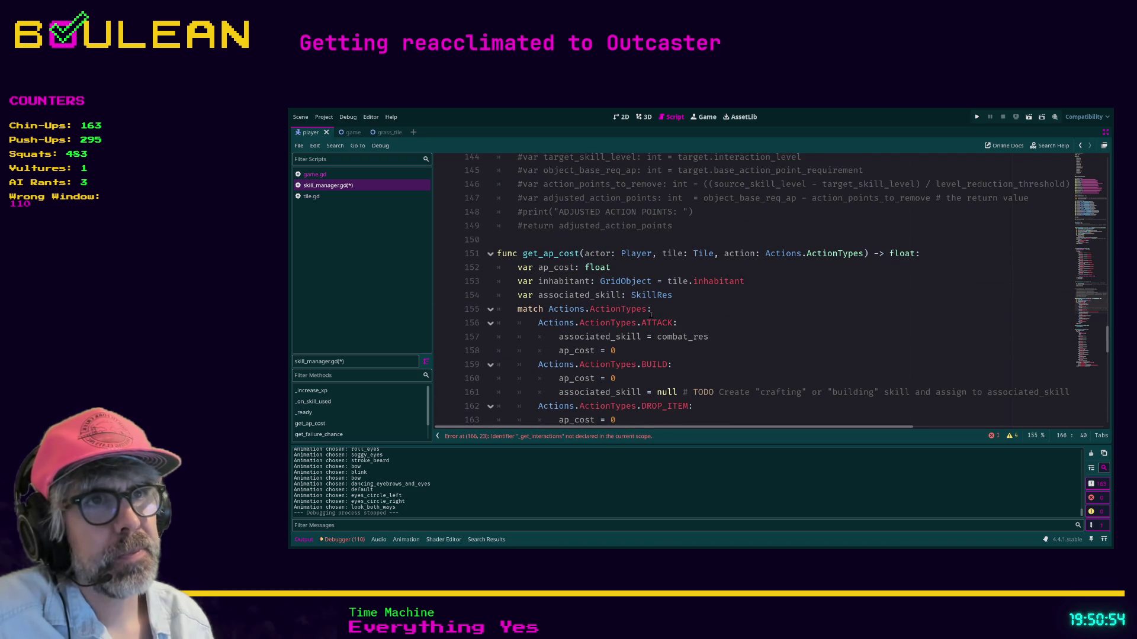
{"action": "scroll", "coordinate": [652, 280], "scroll_direction": "down", "scroll_amount": 3}
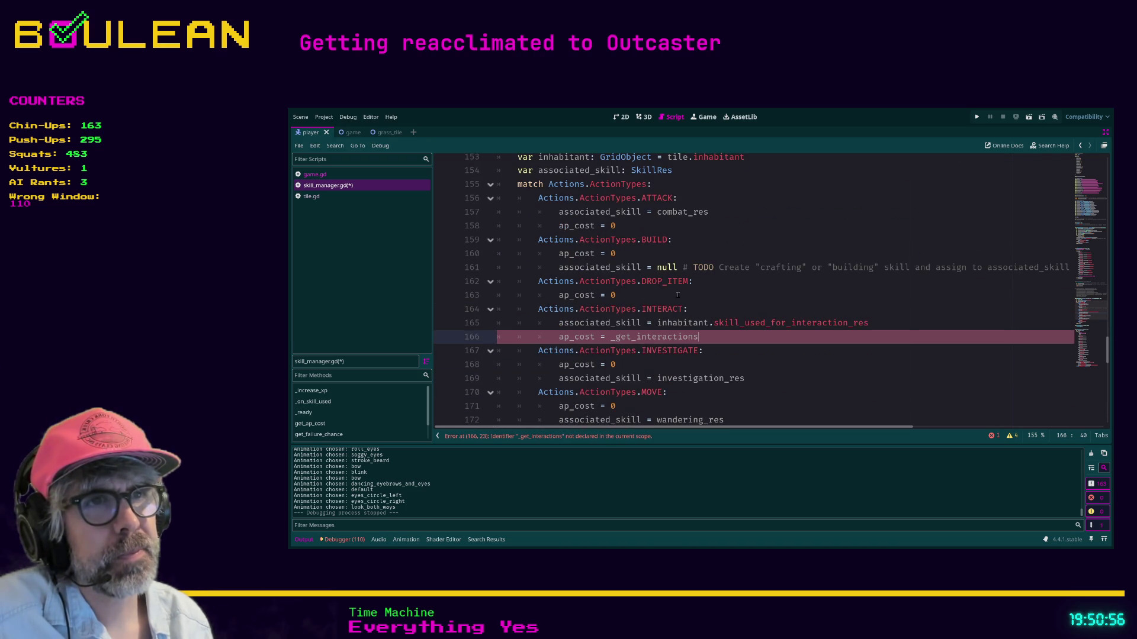
{"action": "key", "text": "BackSpace"}
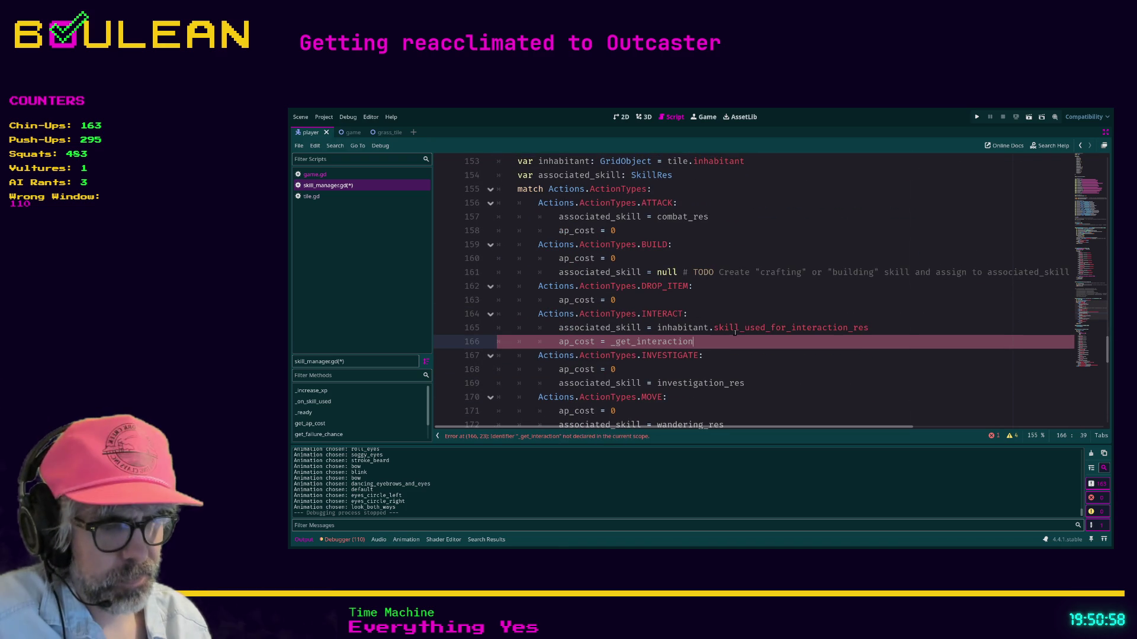
{"action": "type", "text": "_ap_cost"}
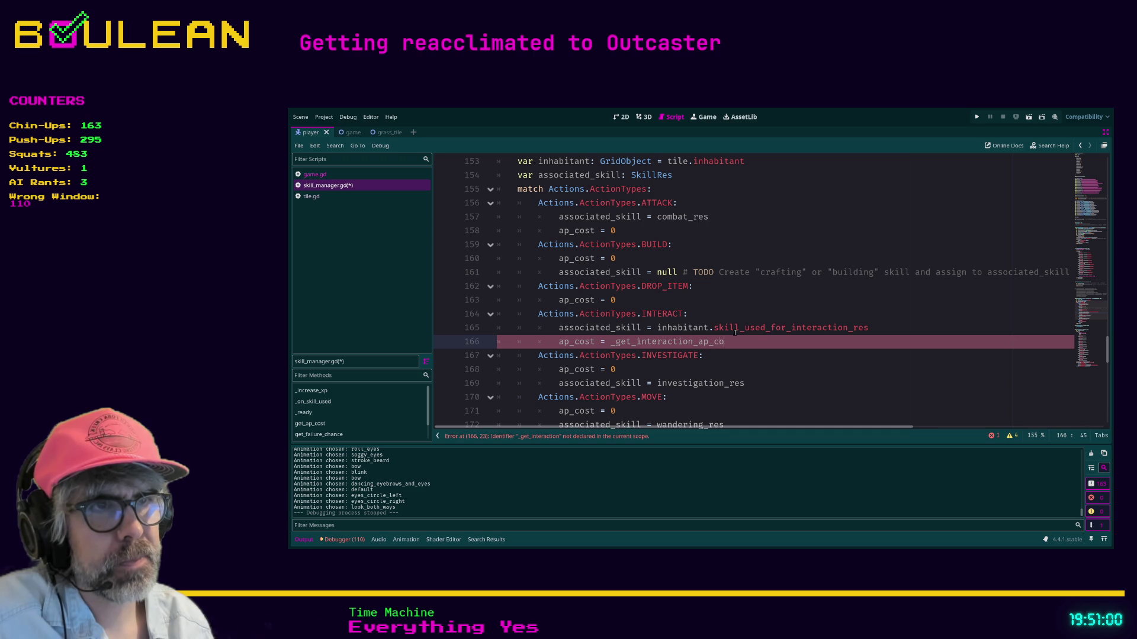
{"action": "scroll", "coordinate": [735, 332], "scroll_direction": "up", "scroll_amount": 1}
{"action": "scroll", "coordinate": [735, 333], "scroll_direction": "up", "scroll_amount": 1}
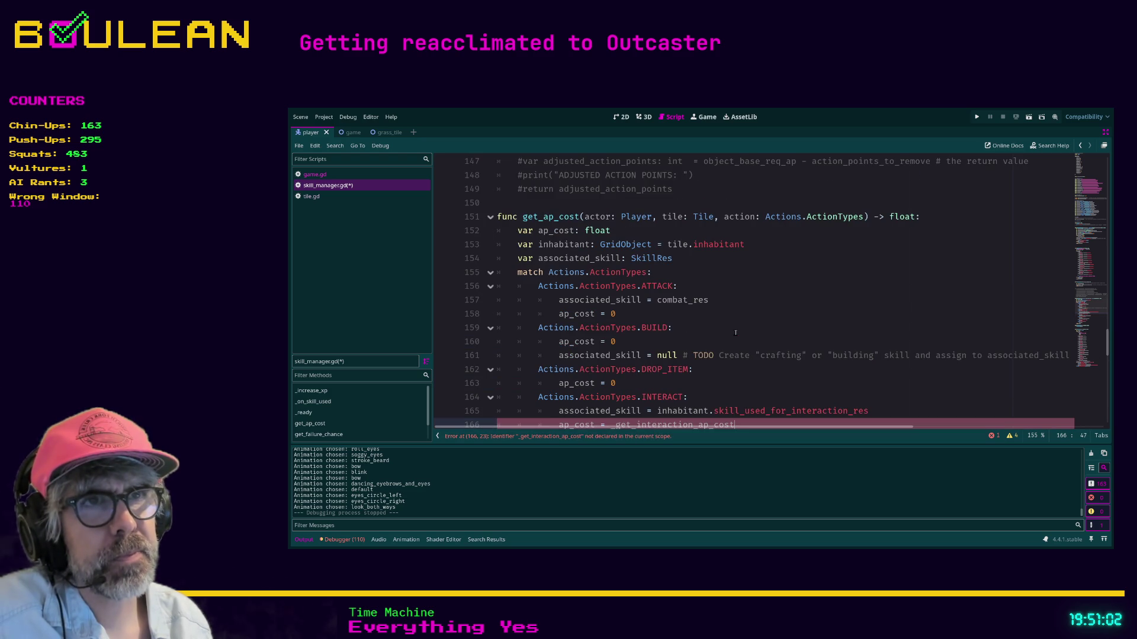
{"action": "scroll", "coordinate": [734, 330], "scroll_direction": "down", "scroll_amount": 3}
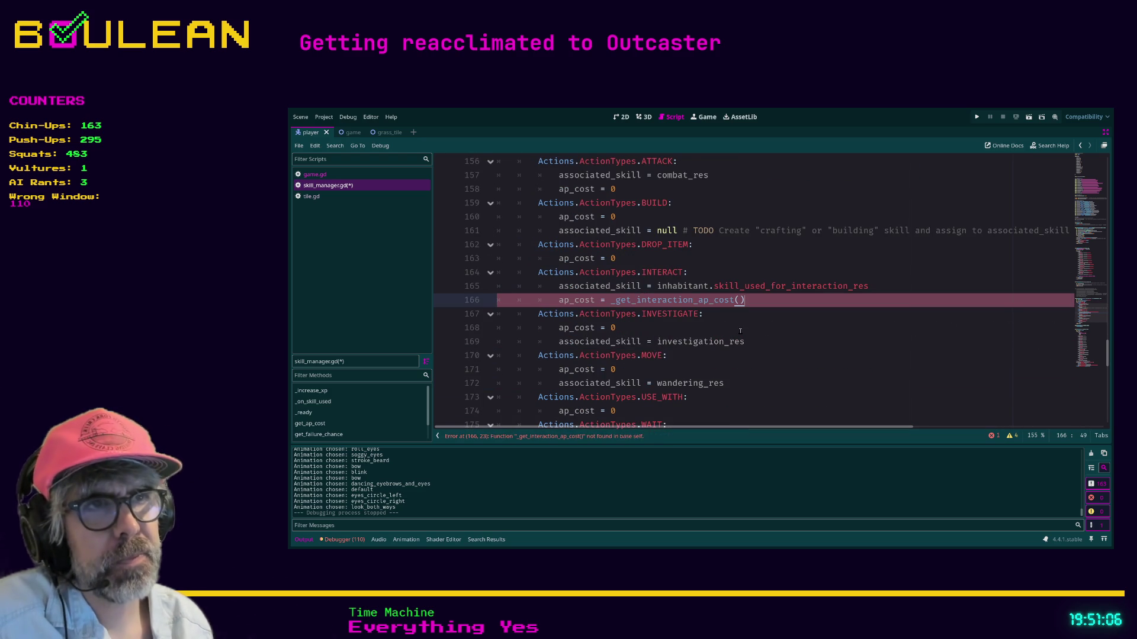
{"action": "scroll", "coordinate": [740, 331], "scroll_direction": "down", "scroll_amount": 5}
- Below return ap_cost, write func _get_interaction_skill_cost() -> float: with the body return 0
{"action": "left_click", "coordinate": [554, 265]}
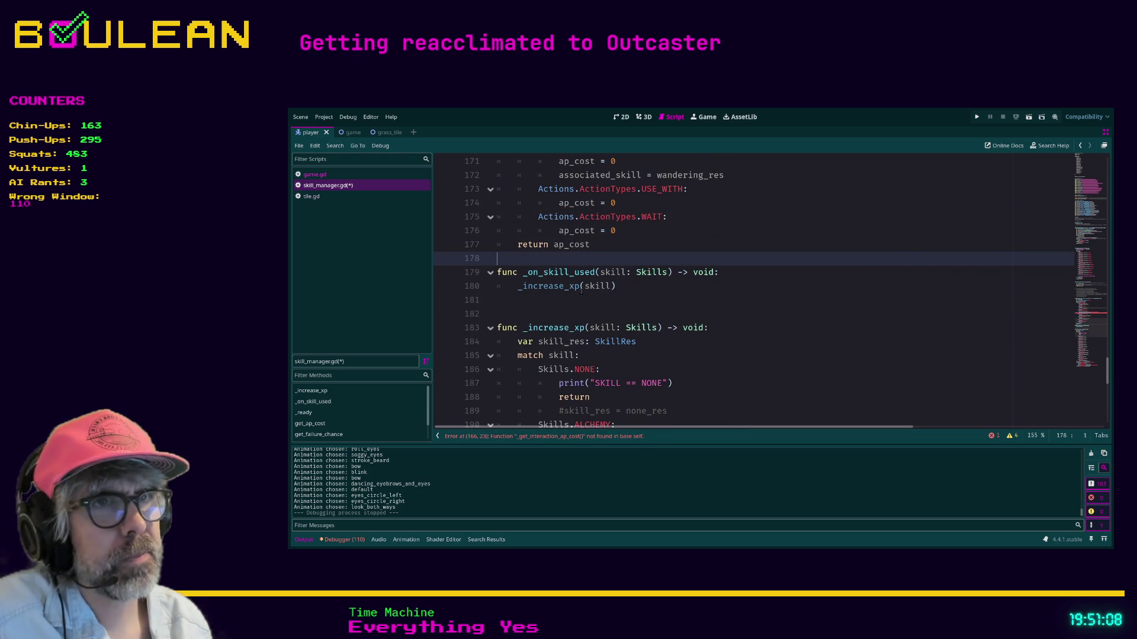
{"action": "key", "text": "Return"}
{"action": "key", "text": "Return"}
{"action": "key", "text": "Return"}
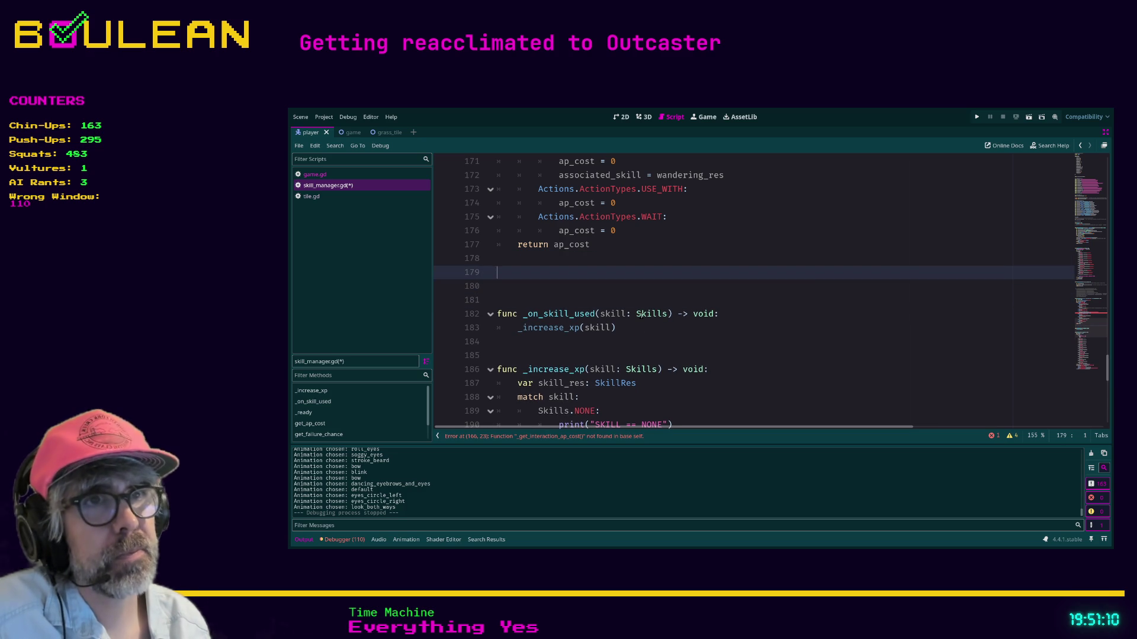
{"action": "type", "text": "fy"}
{"action": "key", "text": "BackSpace"}
{"action": "type", "text": "unc "}
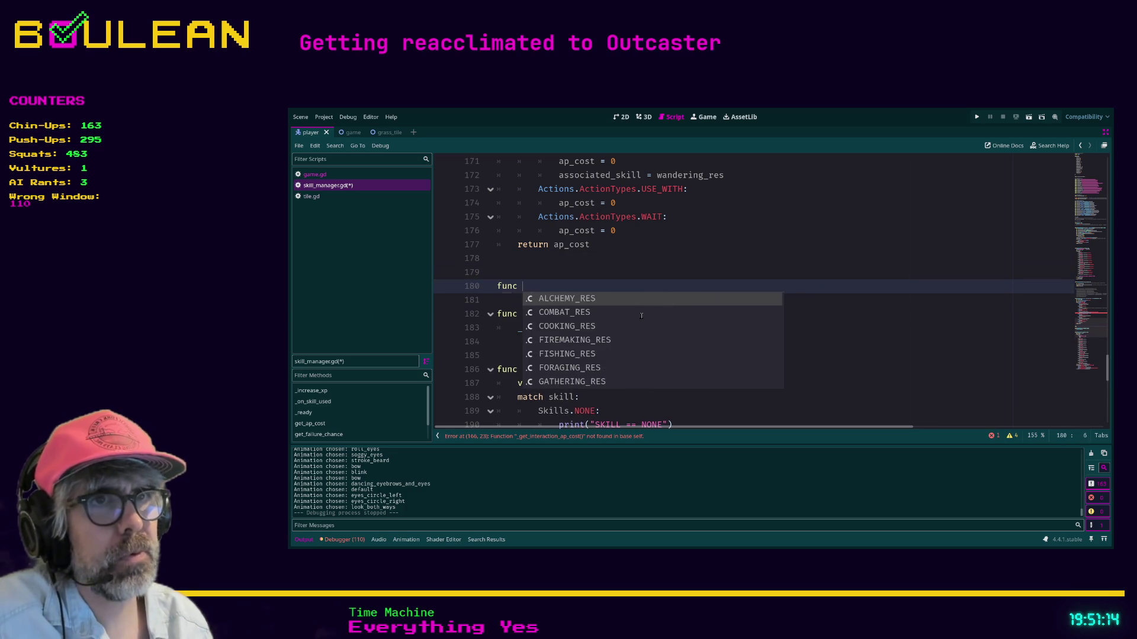
{"action": "type", "text": "_"}
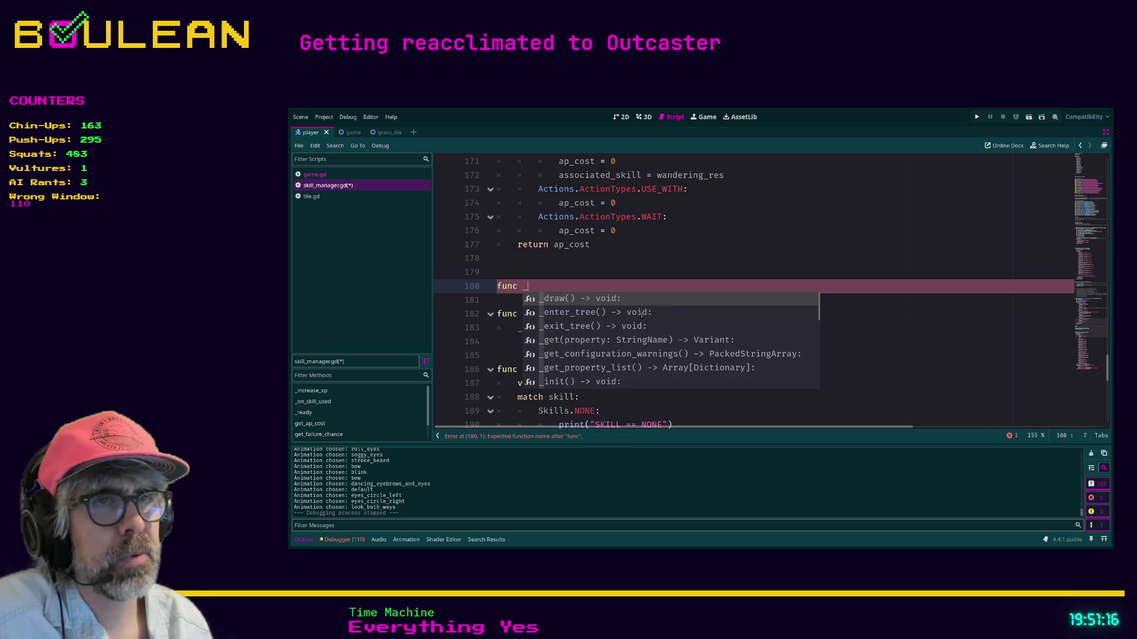
{"action": "type", "text": "get_interaction_skill_cost"}
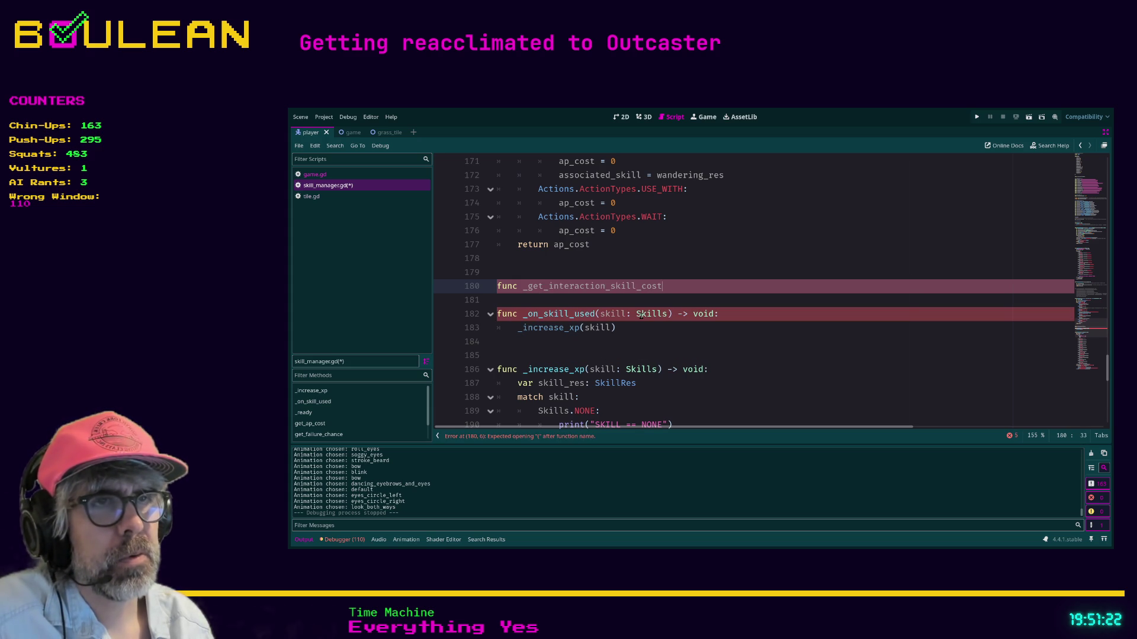
{"action": "type", "text": "() -> "}
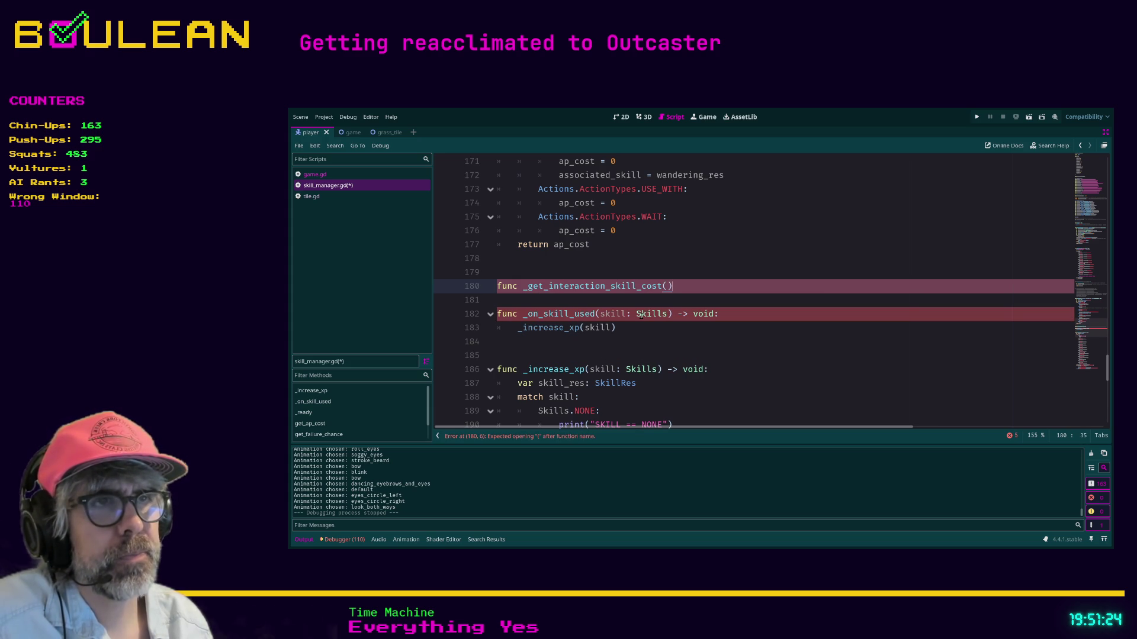
{"action": "type", "text": "float:"}
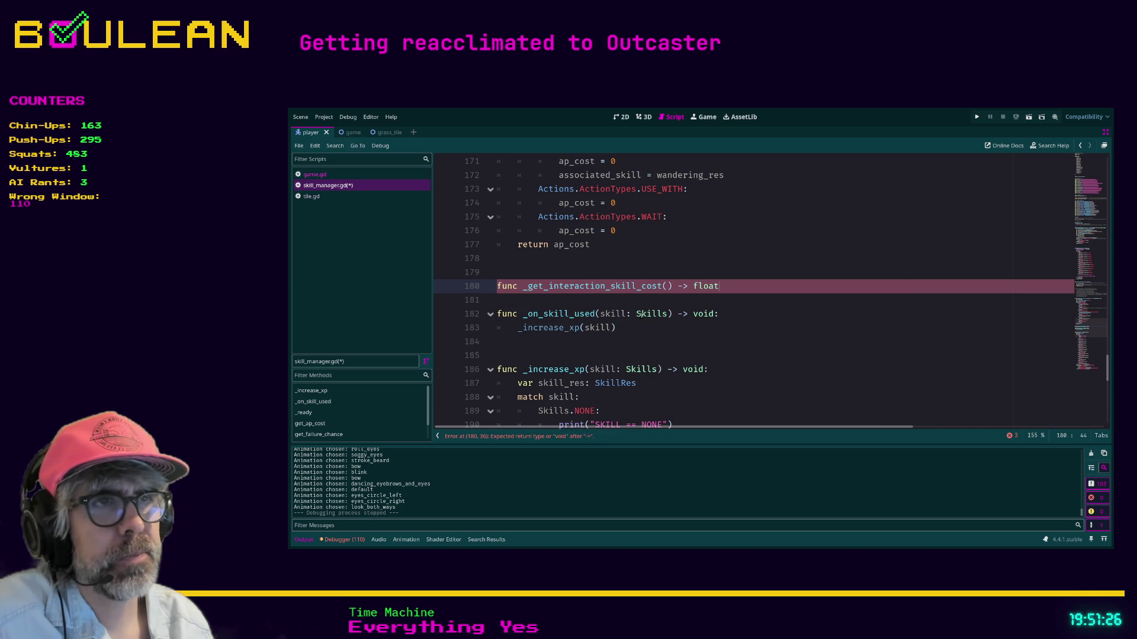
{"action": "key", "text": "Return"}
{"action": "type", "text": "return"}
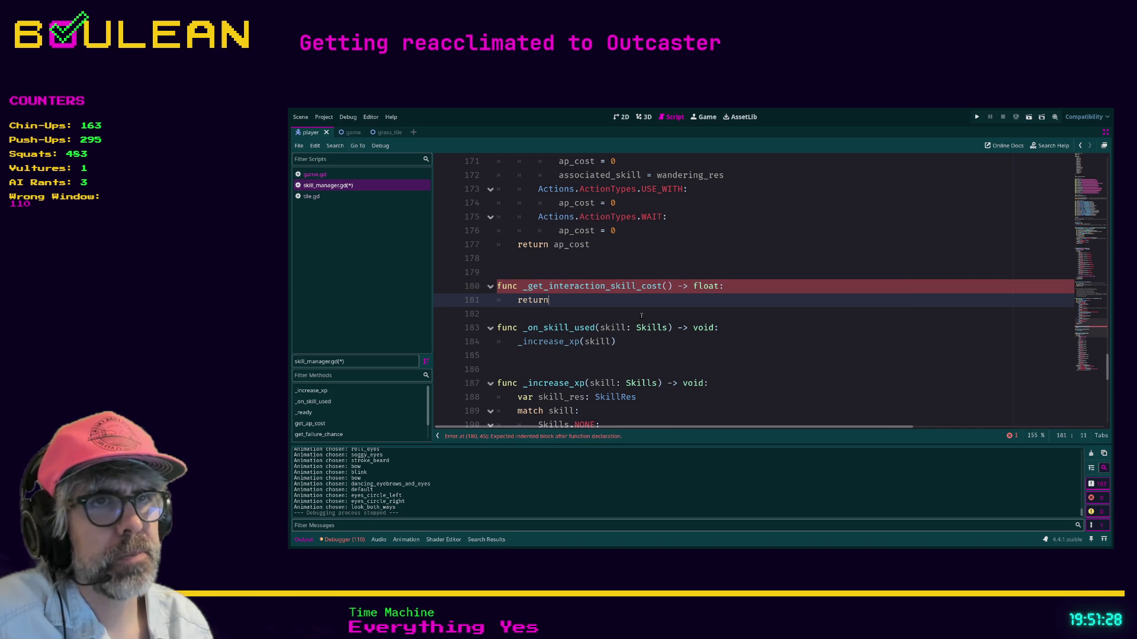
{"action": "type", "text": "  0"}
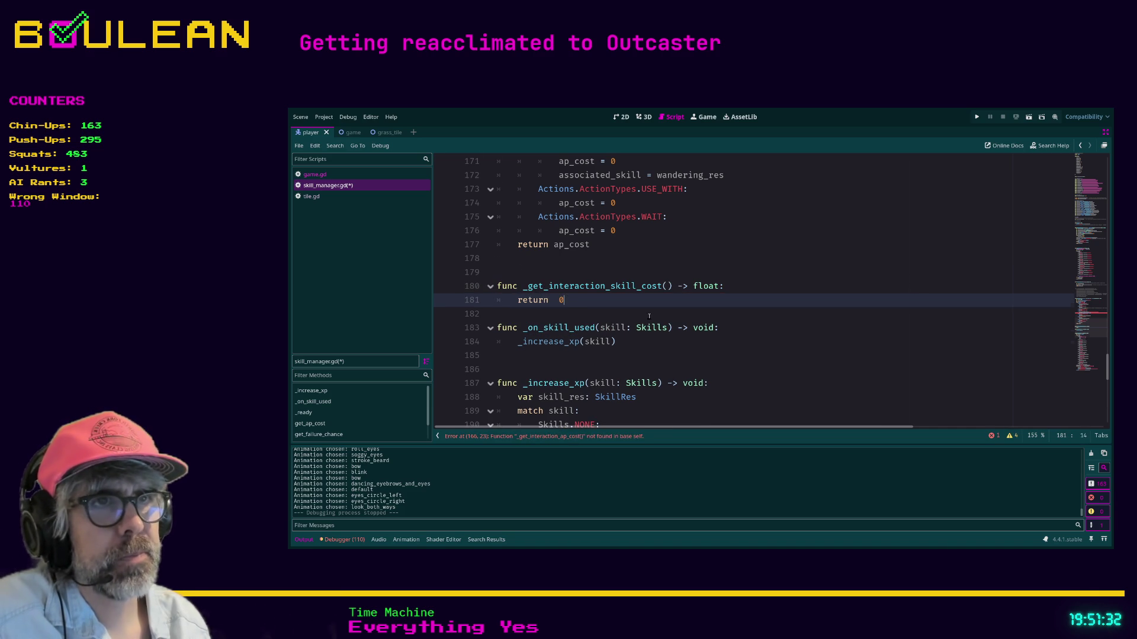
{"action": "scroll", "coordinate": [649, 316], "scroll_direction": "up", "scroll_amount": 2}
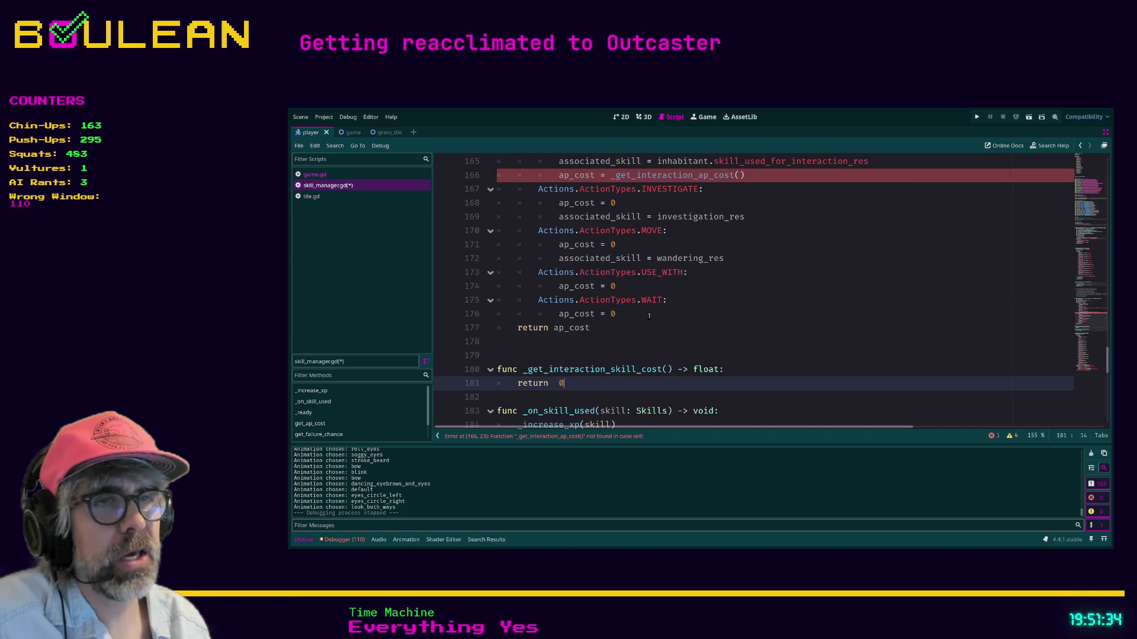
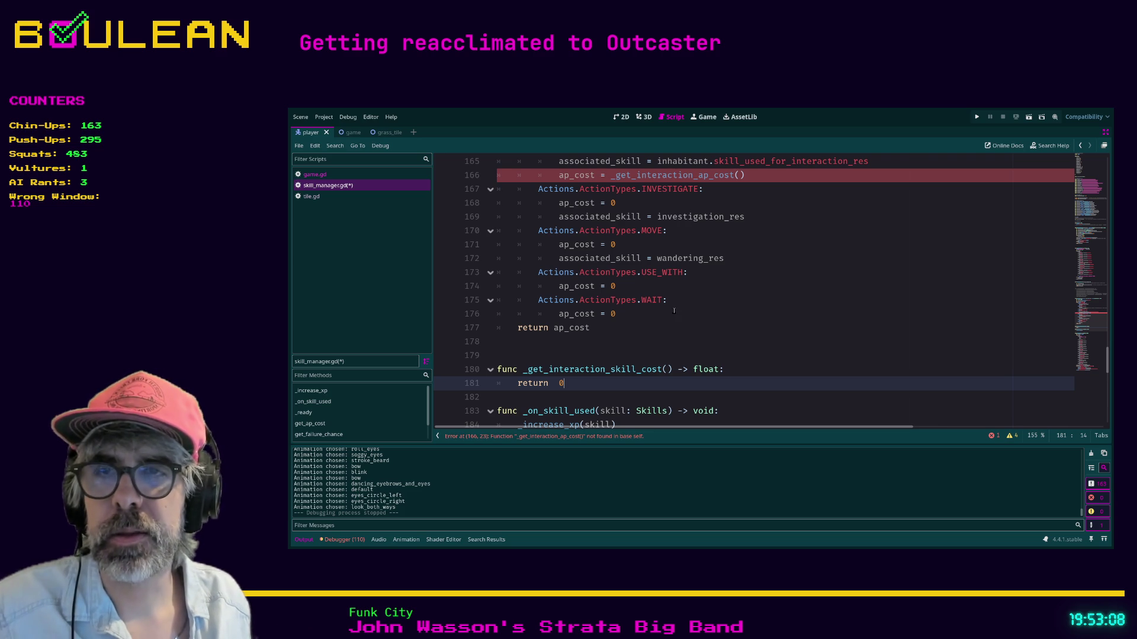
- Rename the line 180 stub from _get_interaction_skill_cost to _get_interaction_ap_cost to match the line 166 call
{"action": "scroll", "coordinate": [673, 310], "scroll_direction": "up", "scroll_amount": 2}
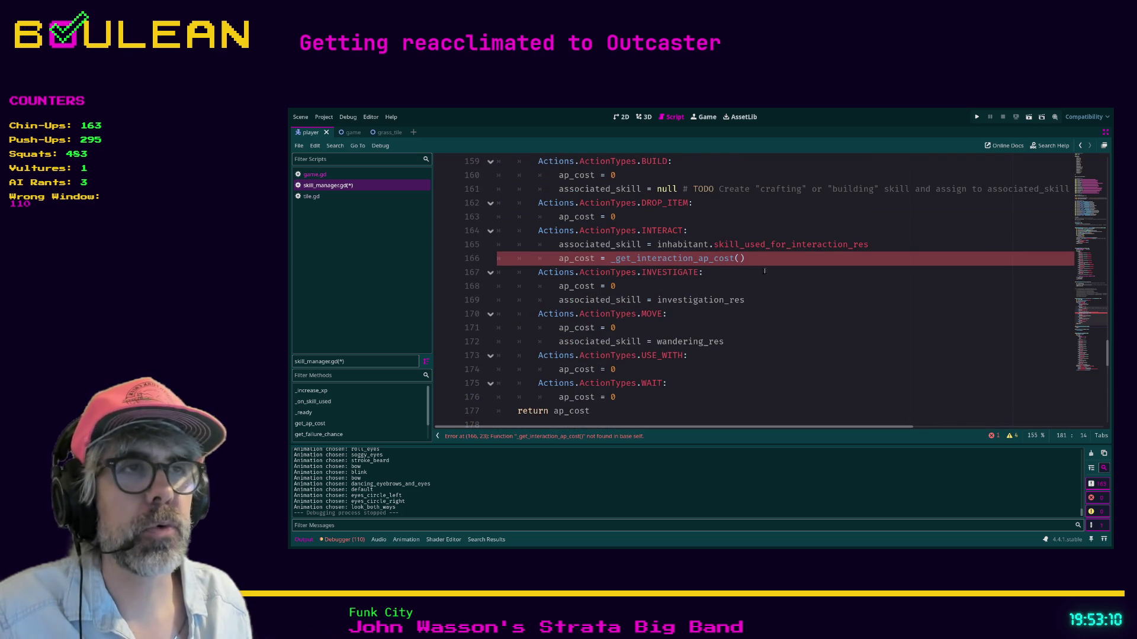
{"action": "left_click", "coordinate": [773, 262]}
{"action": "scroll", "coordinate": [766, 262], "scroll_direction": "down", "scroll_amount": 3}
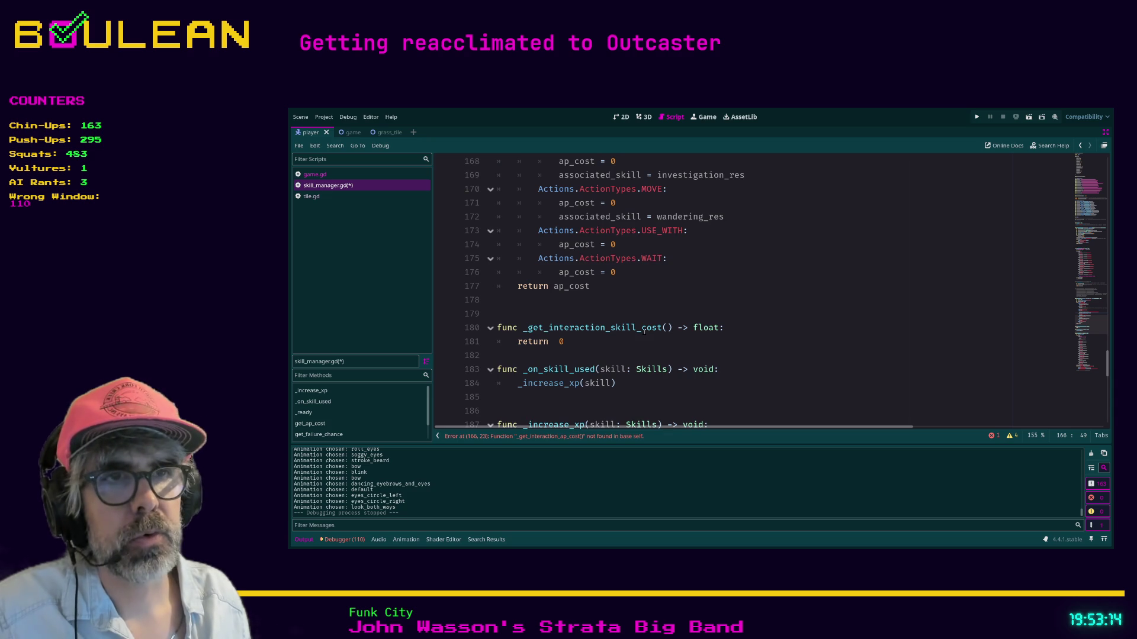
{"action": "scroll", "coordinate": [644, 331], "scroll_direction": "up", "scroll_amount": 1}
{"action": "scroll", "coordinate": [644, 330], "scroll_direction": "down", "scroll_amount": 2}
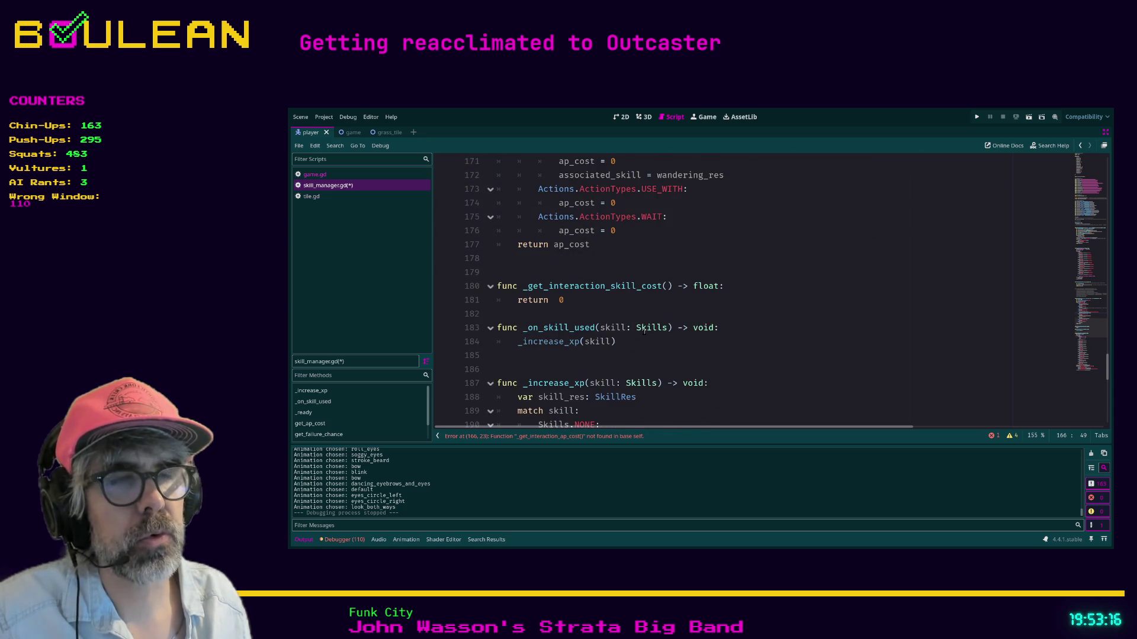
{"action": "scroll", "coordinate": [644, 330], "scroll_direction": "up", "scroll_amount": 2}
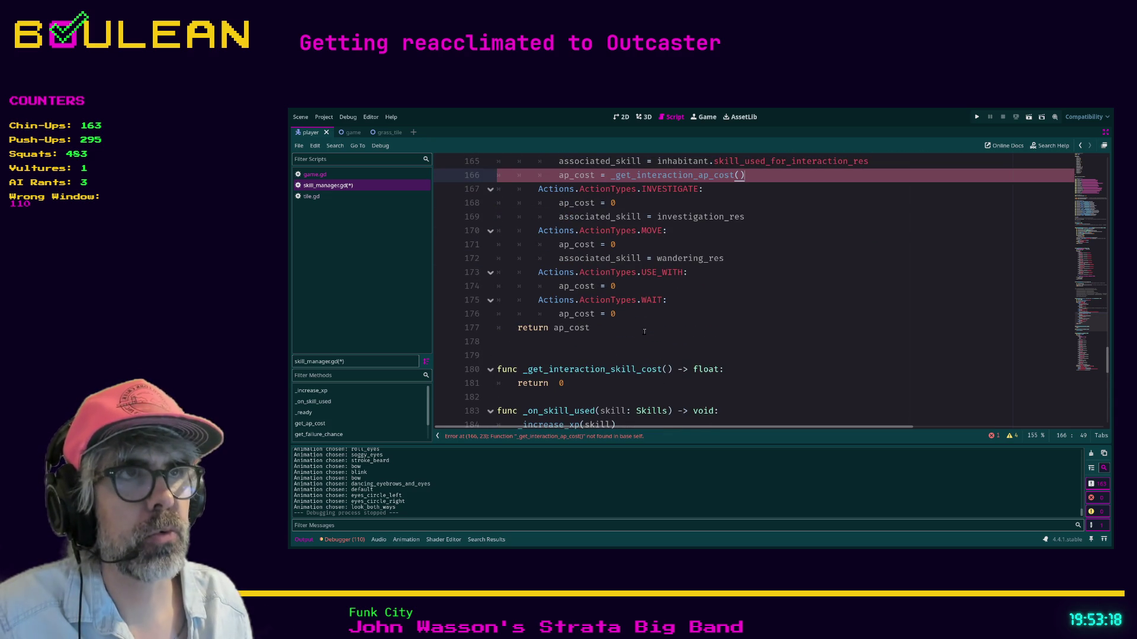
{"action": "scroll", "coordinate": [644, 332], "scroll_direction": "up", "scroll_amount": 1}
{"action": "scroll", "coordinate": [665, 293], "scroll_direction": "down", "scroll_amount": 1}
{"action": "left_click", "coordinate": [636, 369]}
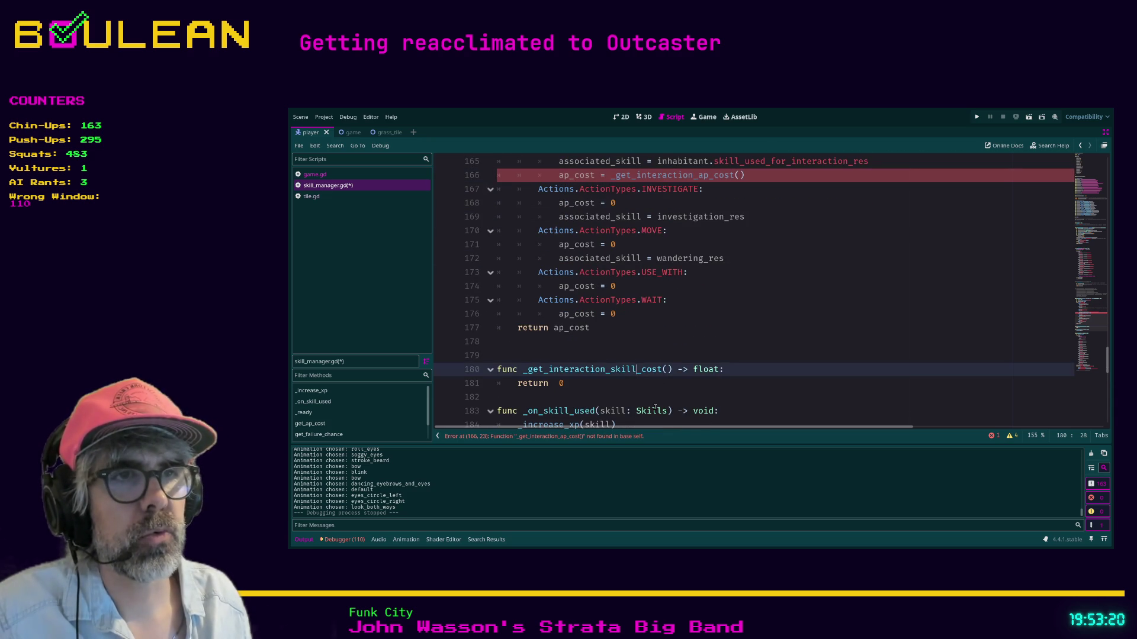
{"action": "key", "text": "BackSpace"}
{"action": "key", "text": "BackSpace"}
{"action": "key", "text": "BackSpace"}
{"action": "key", "text": "BackSpace"}
{"action": "key", "text": "BackSpace"}
{"action": "type", "text": "ap"}
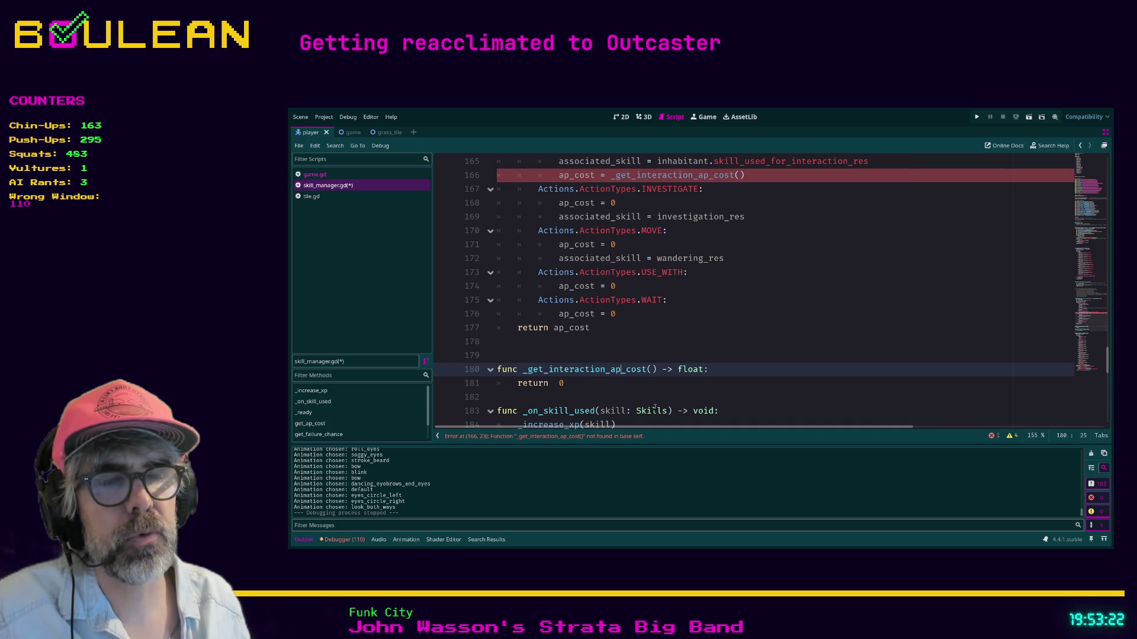
{"action": "left_click", "coordinate": [563, 383]}
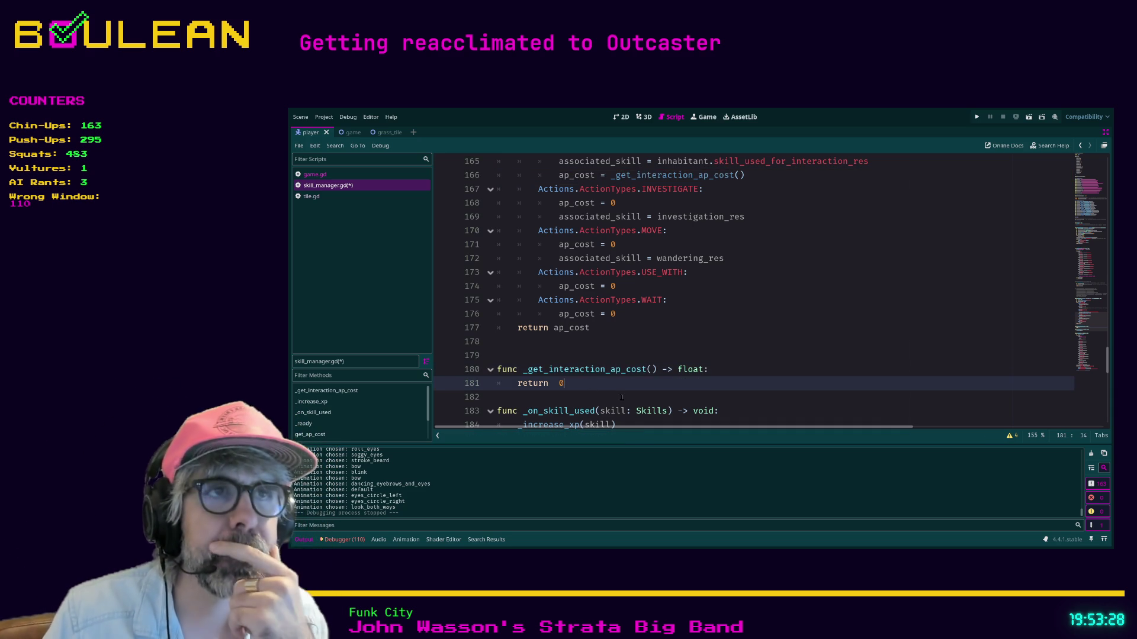
- Search skill_manager.gd for 'calculate' to locate the commented-out get_required_ap code
{"action": "scroll", "coordinate": [622, 397], "scroll_direction": "up", "scroll_amount": 5}
{"action": "scroll", "coordinate": [664, 383], "scroll_direction": "up", "scroll_amount": 5}
{"action": "scroll", "coordinate": [664, 383], "scroll_direction": "up", "scroll_amount": 8}
{"action": "scroll", "coordinate": [666, 383], "scroll_direction": "up", "scroll_amount": 11}
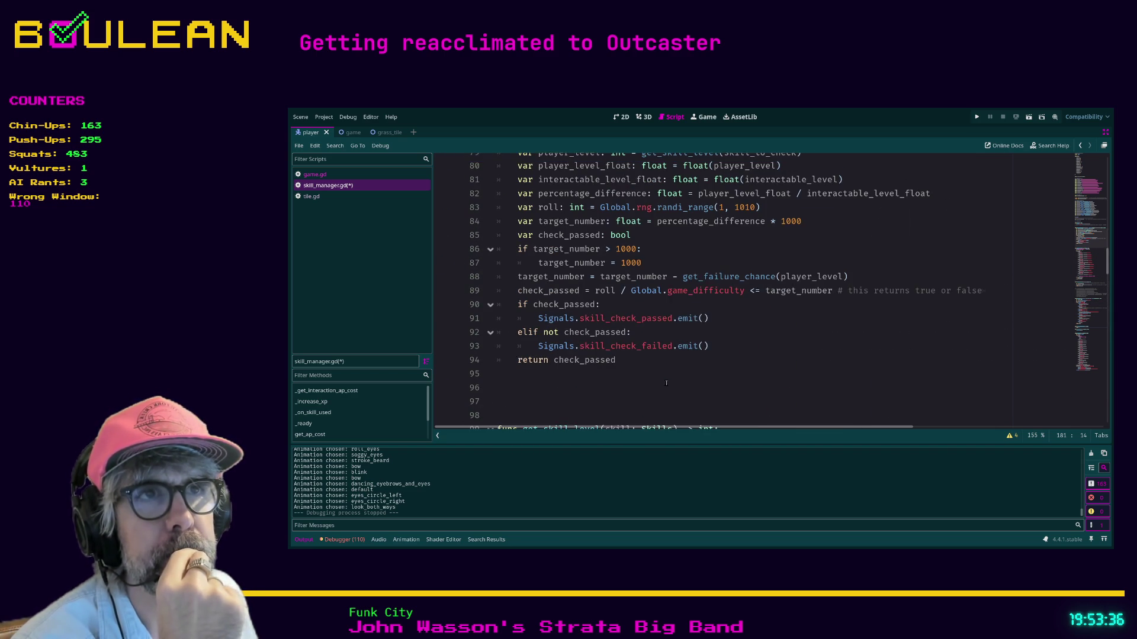
{"action": "scroll", "coordinate": [666, 383], "scroll_direction": "up", "scroll_amount": 2}
{"action": "scroll", "coordinate": [779, 347], "scroll_direction": "down", "scroll_amount": 5}
{"action": "left_click", "coordinate": [779, 347]}
{"action": "key", "text": "ctrl+f"}
{"action": "type", "text": "calculate"}
{"action": "scroll", "coordinate": [779, 347], "scroll_direction": "down", "scroll_amount": 4}
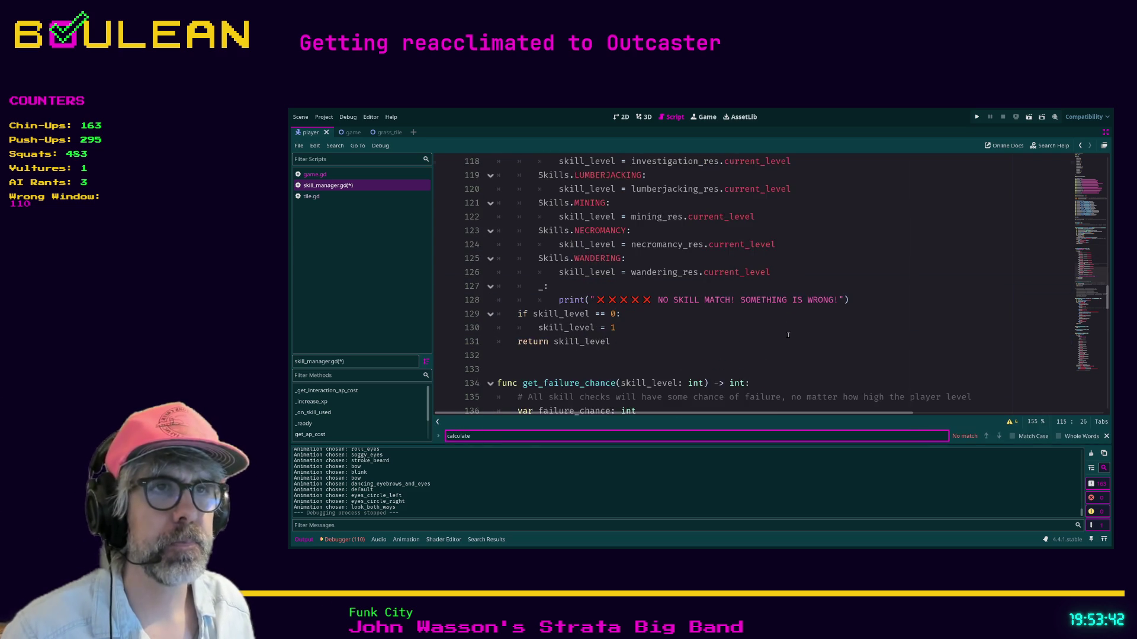
{"action": "scroll", "coordinate": [788, 336], "scroll_direction": "down", "scroll_amount": 4}
{"action": "scroll", "coordinate": [788, 335], "scroll_direction": "down", "scroll_amount": 4}
{"action": "scroll", "coordinate": [788, 336], "scroll_direction": "down", "scroll_amount": 4}
{"action": "scroll", "coordinate": [788, 335], "scroll_direction": "up", "scroll_amount": 5}
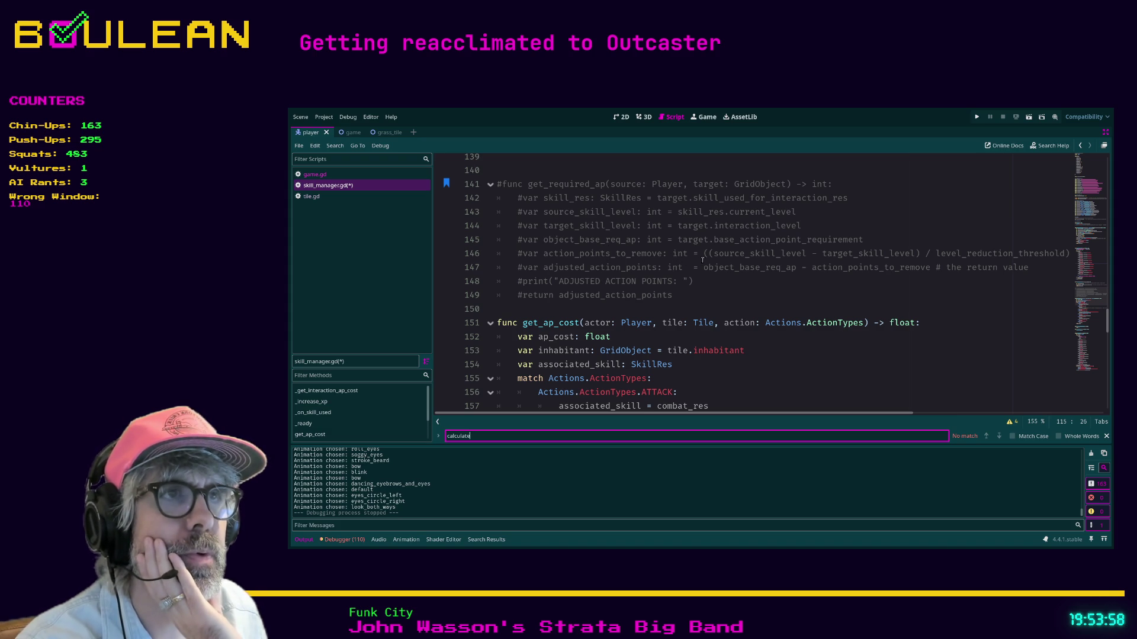
- Select commented lines 145–149 at the end of get_required_ap
{"action": "mouse_move", "coordinate": [724, 413]}
{"action": "left_mouse_down"}
{"action": "mouse_move", "coordinate": [830, 410]}
{"action": "mouse_move", "coordinate": [749, 394]}
{"action": "mouse_move", "coordinate": [597, 270]}
{"action": "left_mouse_up"}
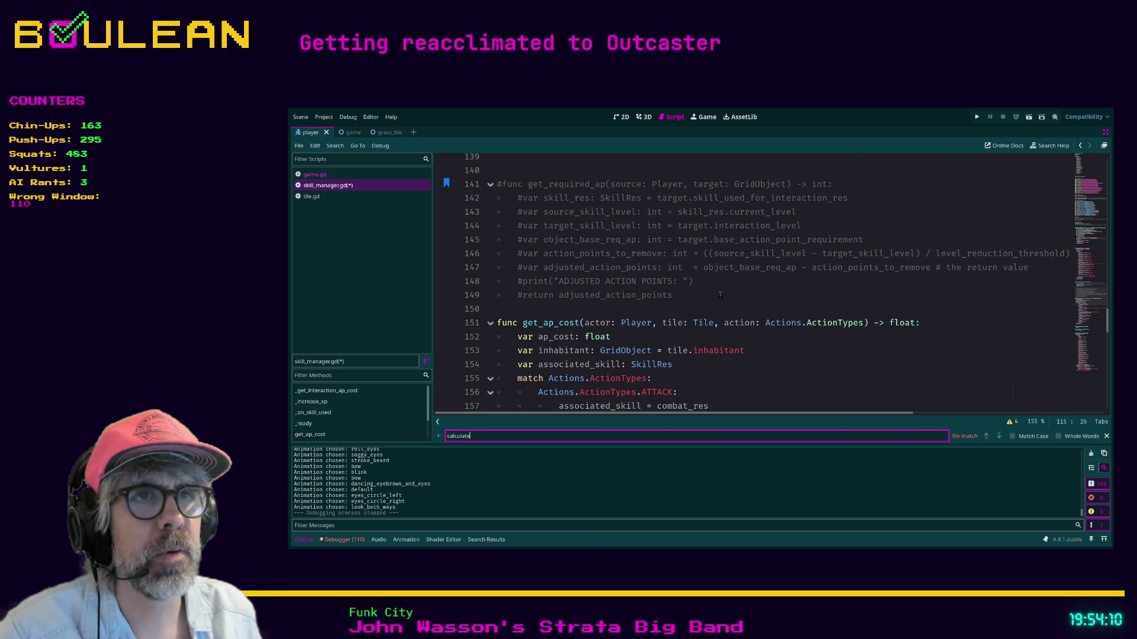
{"action": "mouse_move", "coordinate": [720, 298]}
{"action": "left_mouse_down"}
{"action": "mouse_move", "coordinate": [533, 284]}
{"action": "mouse_move", "coordinate": [491, 259]}
{"action": "left_mouse_up"}
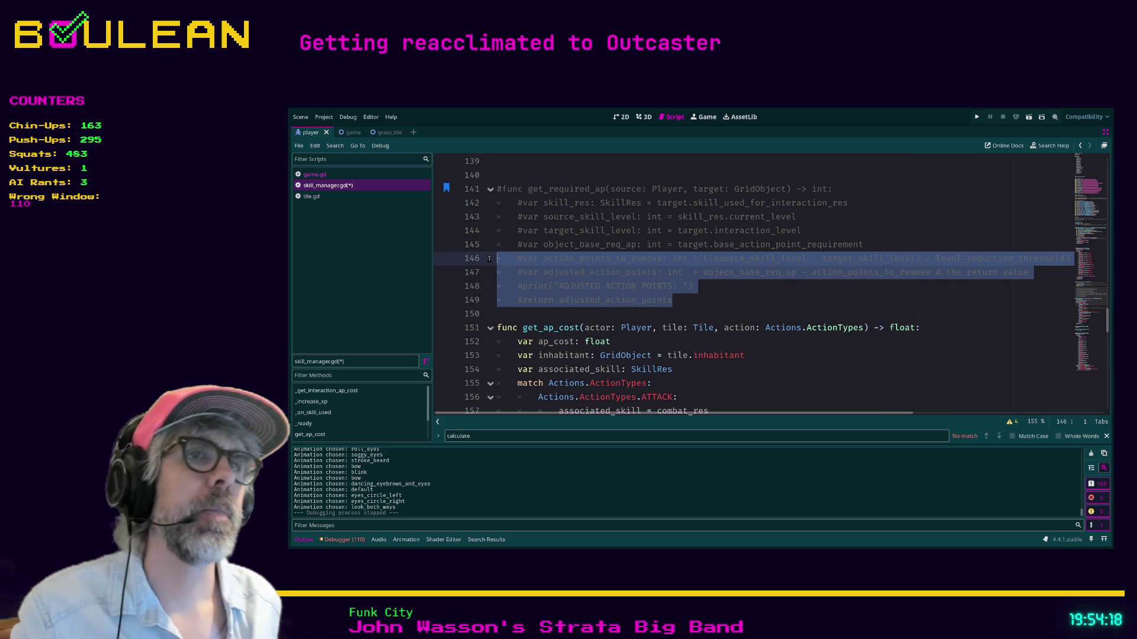
{"action": "left_click", "coordinate": [486, 249], "text": "shift"}
- Paste the AP calculation above return 0, uncomment object_base_req_ap, and add a target: GridObject parameter
{"action": "scroll", "coordinate": [611, 256], "scroll_direction": "down", "scroll_amount": 10}
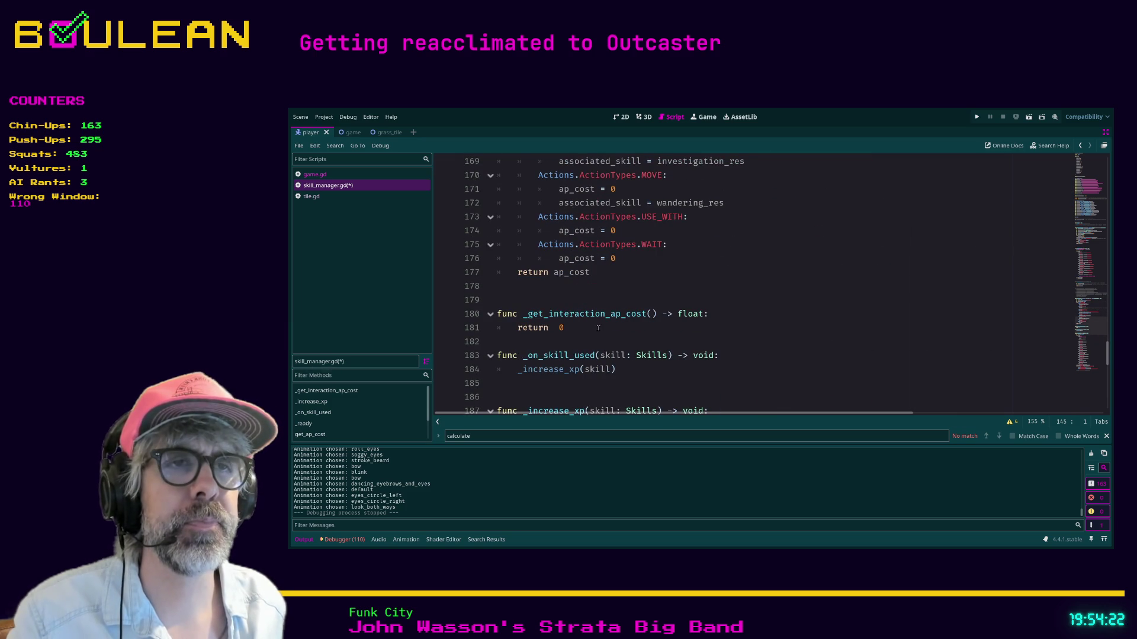
{"action": "left_click", "coordinate": [518, 327]}
{"action": "key", "text": "Return"}
{"action": "key", "text": "Return"}
{"action": "key", "text": "Up"}
{"action": "key", "text": "Up"}
{"action": "type", "text": "#var object_base_req_ap: int = target.base_action_point_requirement \t#var action_points_to_remove: int = ((source_skill_level - target_skill_level) / level_reduction_threshold) \t#var adjusted_action_points: int  = object_base_req_ap - action_points_to_remove # the return value \t#print(\"ADJUSTED ACTION POINTS: \") \t#return adjusted_action_points"}
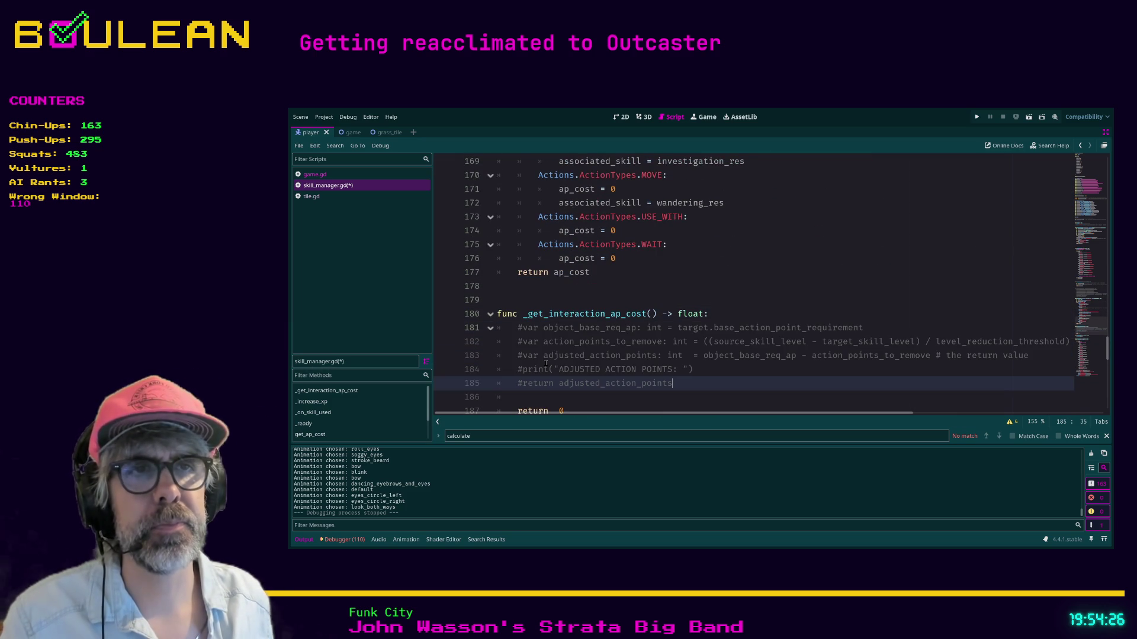
{"action": "left_click", "coordinate": [521, 328]}
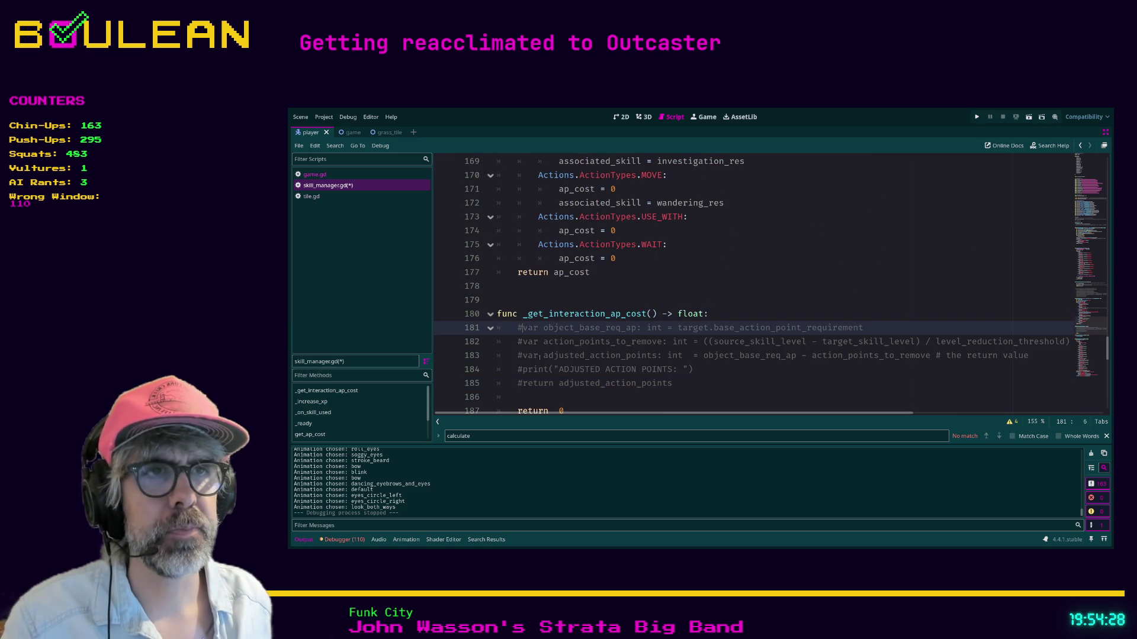
{"action": "key", "text": "BackSpace"}
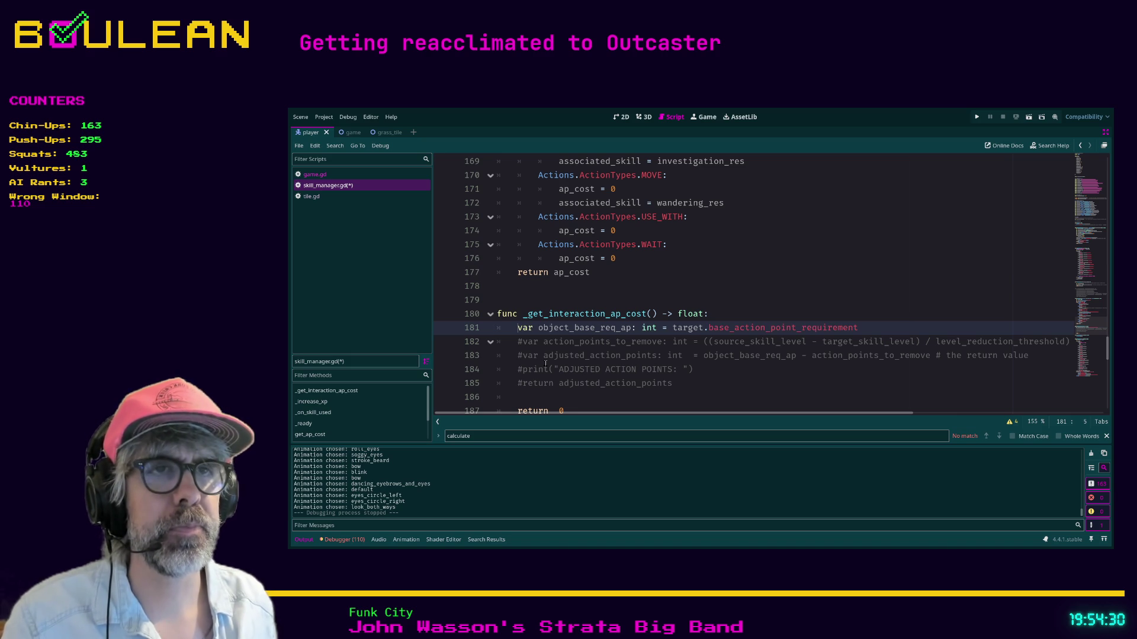
{"action": "left_click", "coordinate": [652, 314]}
{"action": "type", "text": "target"}
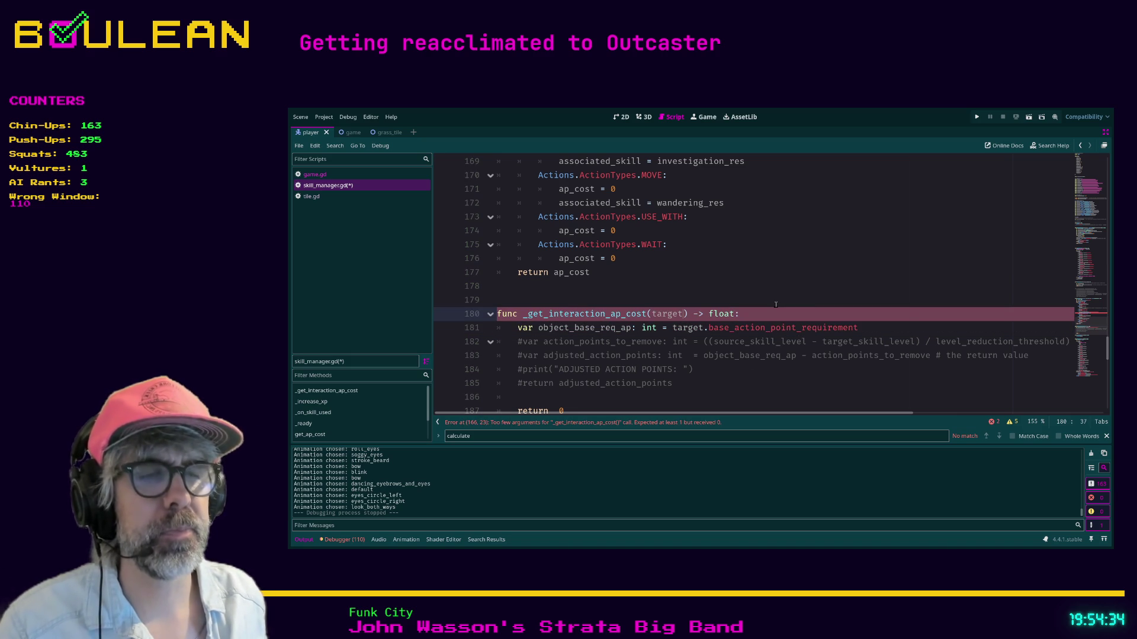
{"action": "type", "text": ": GridObject"}
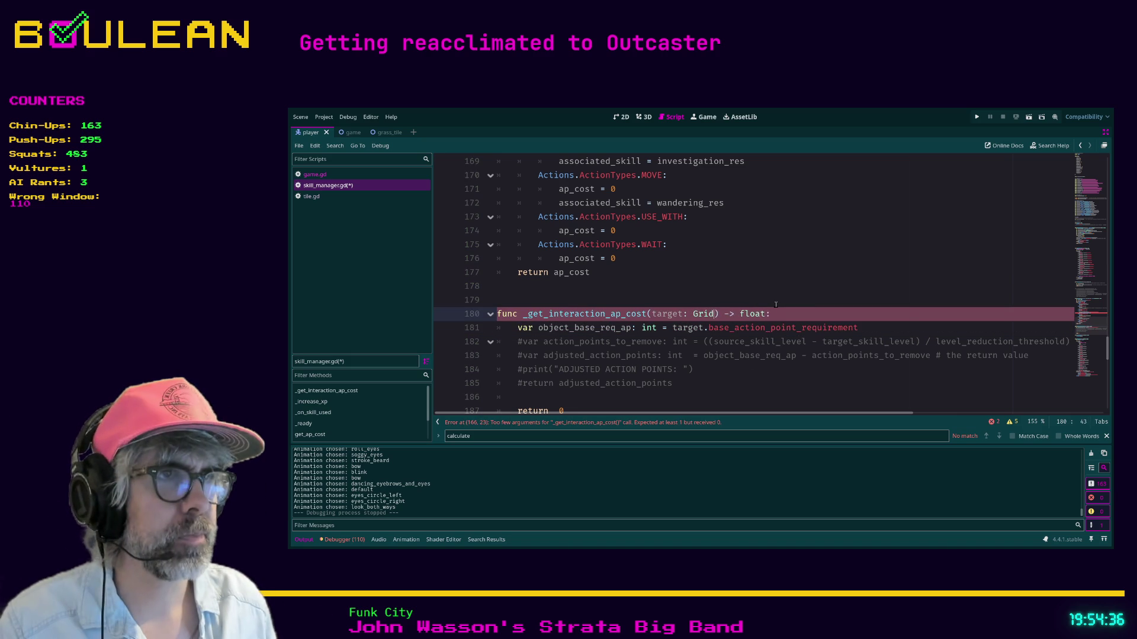
- Change line 165's associated_skill to inhabitant.skill(inhabitant) and remove the extra closing bracket
{"action": "left_click", "coordinate": [770, 290]}
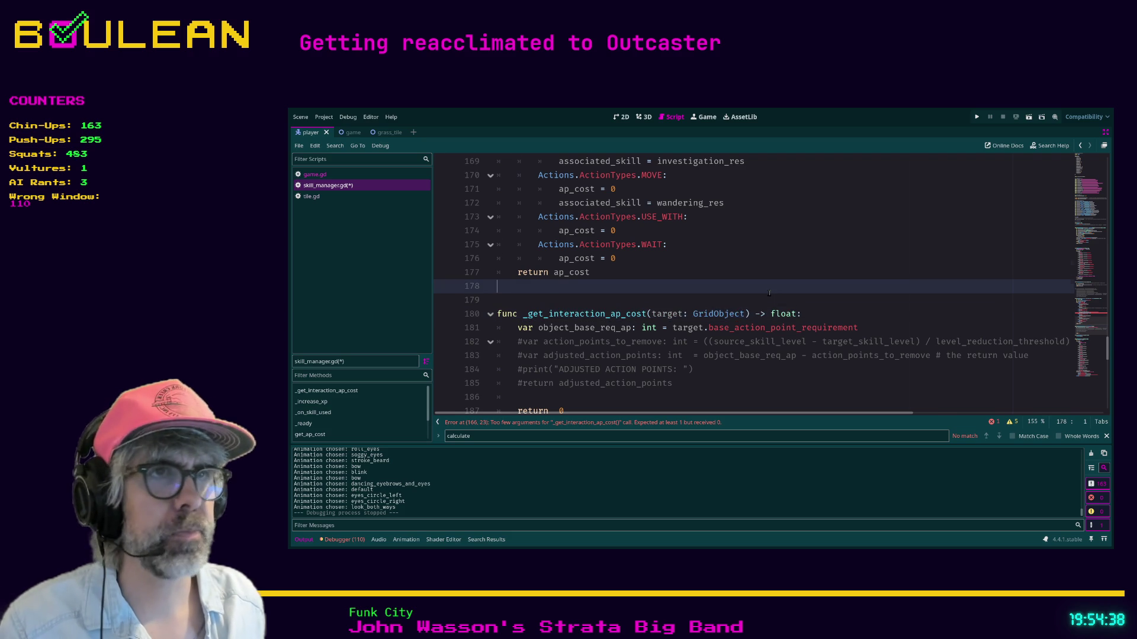
{"action": "scroll", "coordinate": [769, 292], "scroll_direction": "up", "scroll_amount": 3}
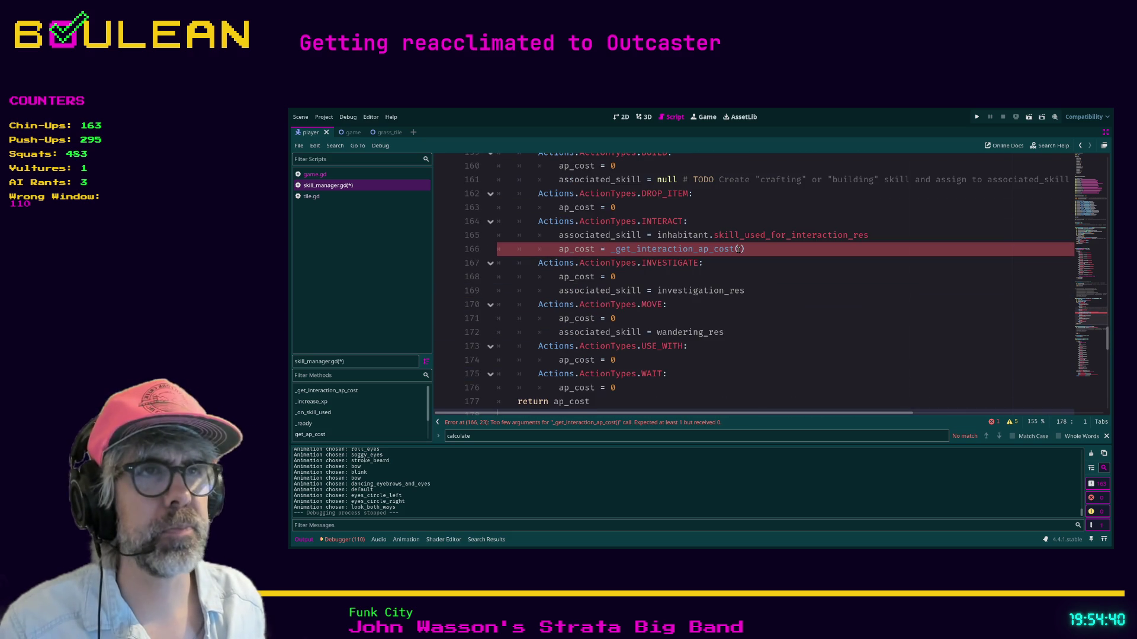
{"action": "key", "text": "shift+Up"}
{"action": "type", "text": "inhabi"}
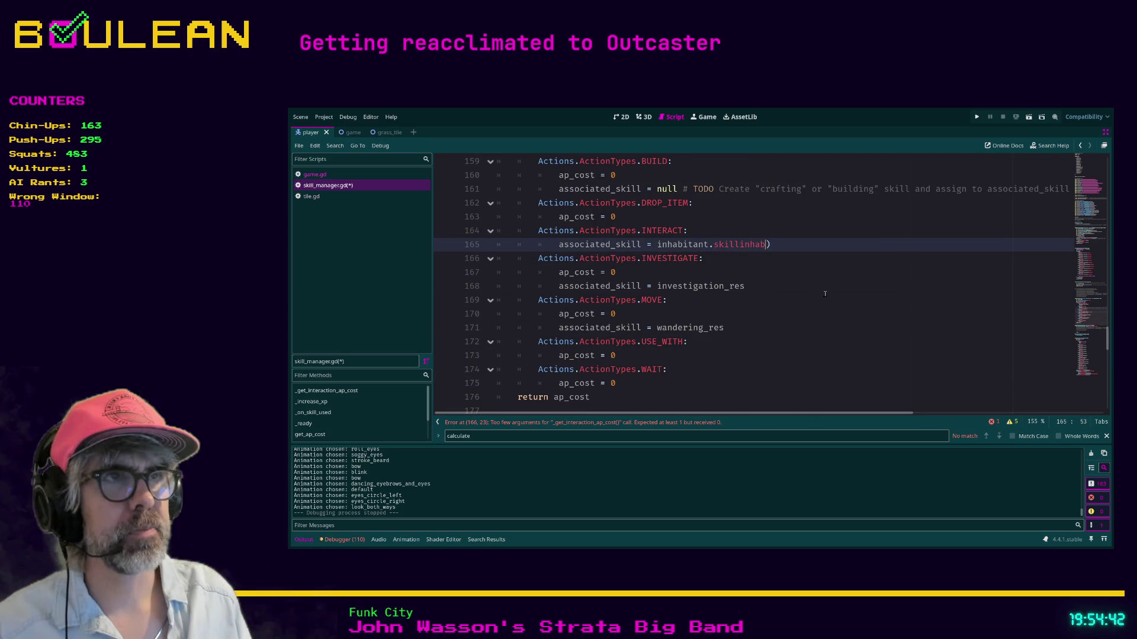
{"action": "key", "text": "BackSpace"}
{"action": "key", "text": "BackSpace"}
{"action": "key", "text": "BackSpace"}
{"action": "type", "text": "(in"}
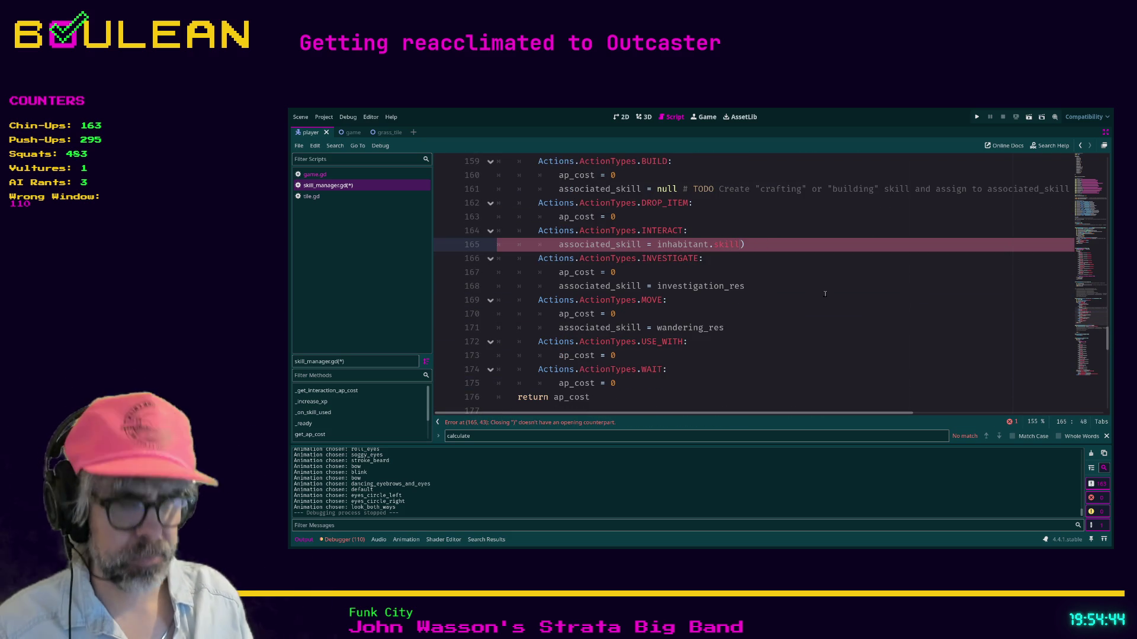
{"action": "type", "text": "habitant"}
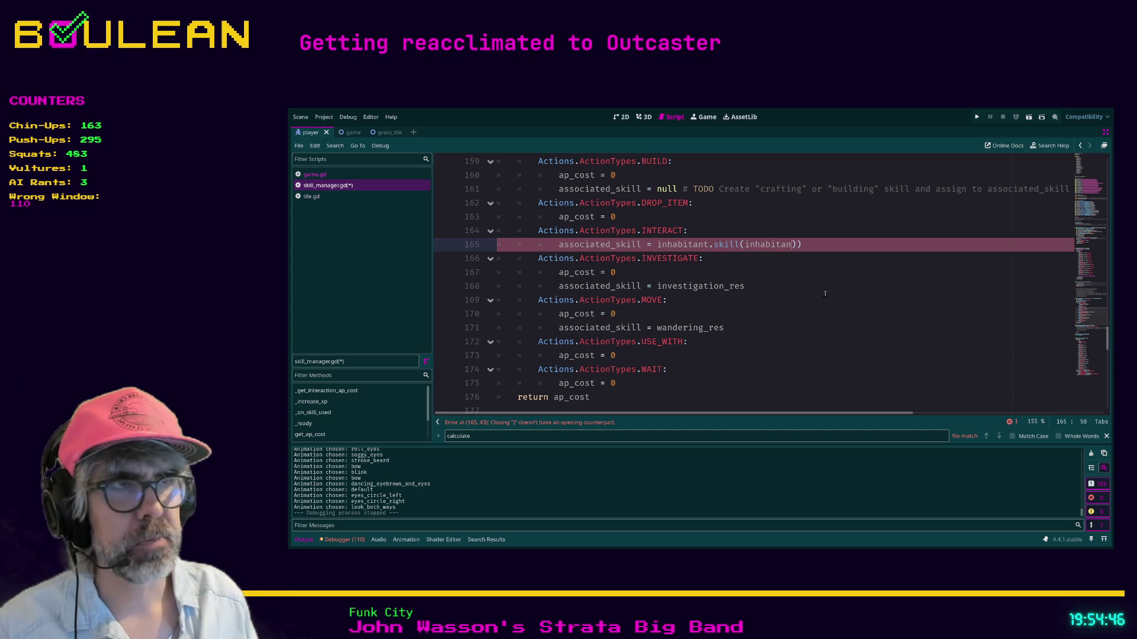
{"action": "left_click", "coordinate": [812, 246]}
{"action": "key", "text": "BackSpace"}
{"action": "scroll", "coordinate": [828, 268], "scroll_direction": "down", "scroll_amount": 1}
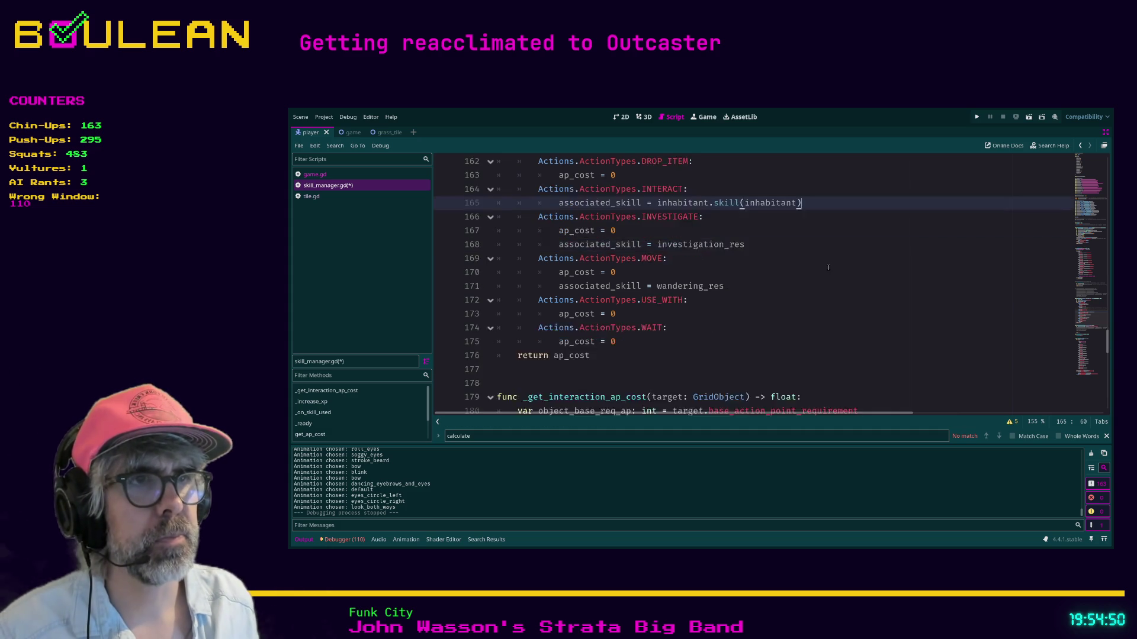
{"action": "scroll", "coordinate": [828, 267], "scroll_direction": "down", "scroll_amount": 3}
{"action": "left_click", "coordinate": [747, 341]}
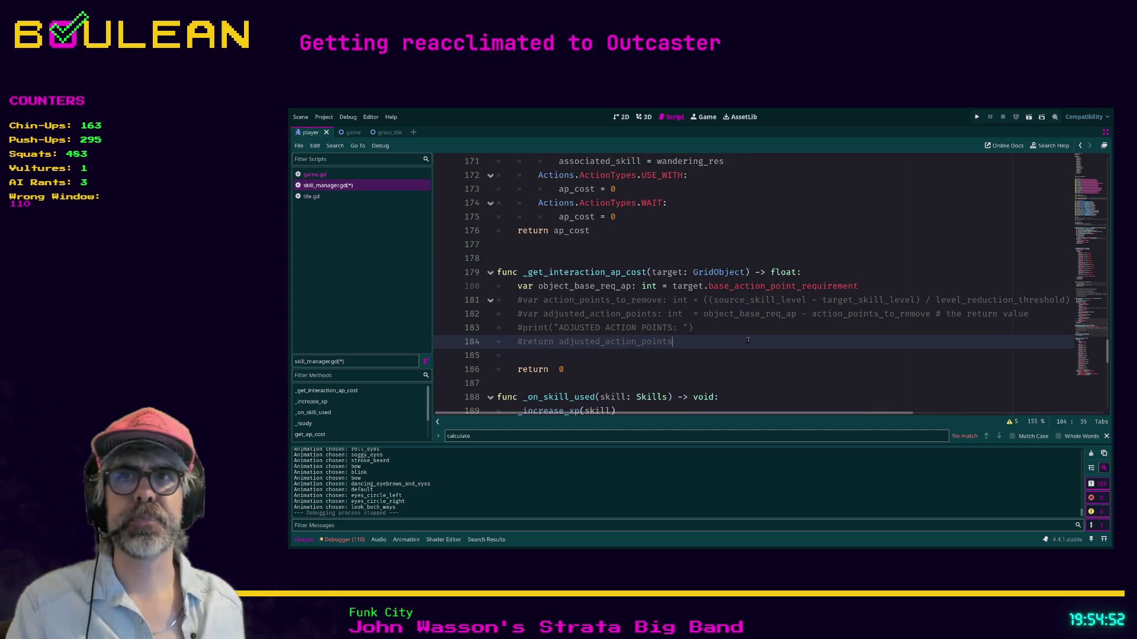